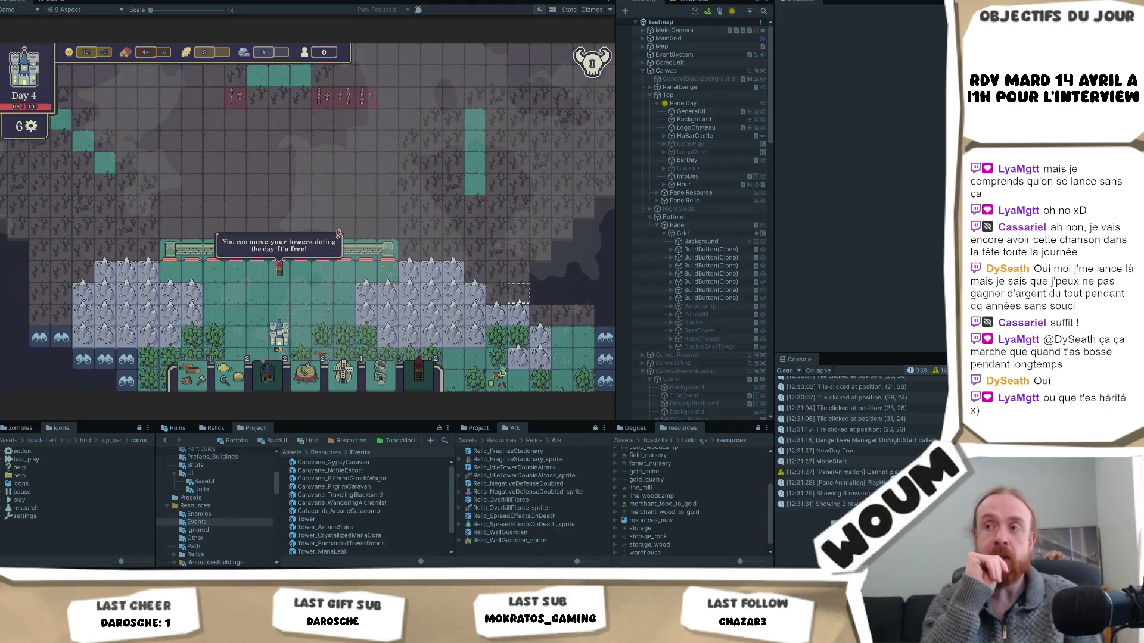
# - Pan the game map around with the WASD keys
pyautogui.press('d')
pyautogui.press('s')
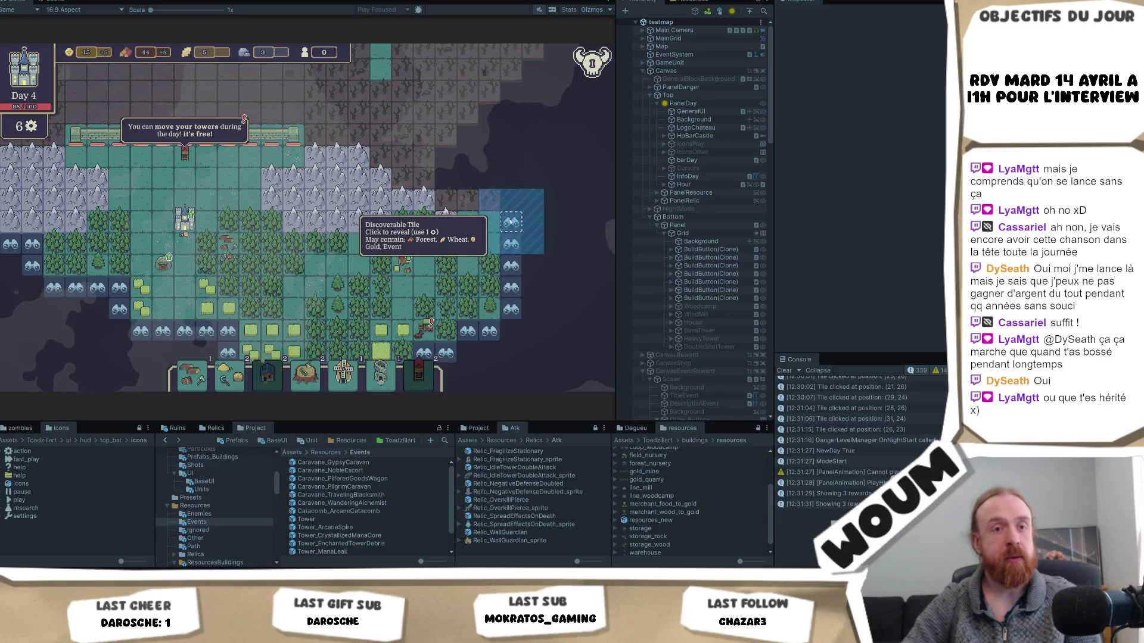
pyautogui.press('a')
pyautogui.press('s')
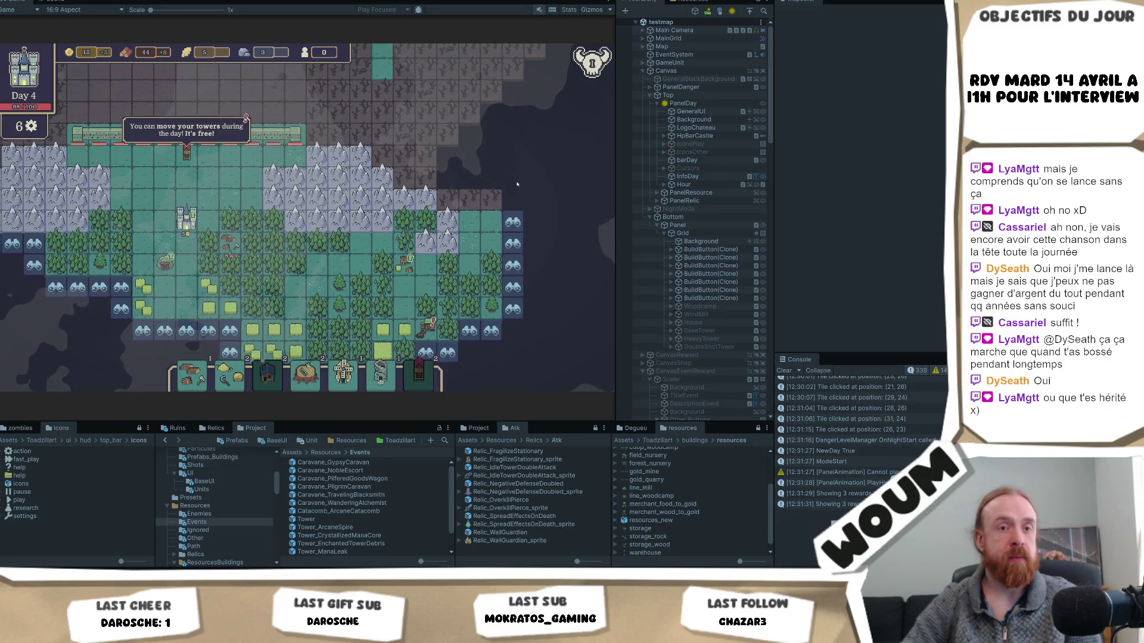
pyautogui.press('d')
pyautogui.press('w')
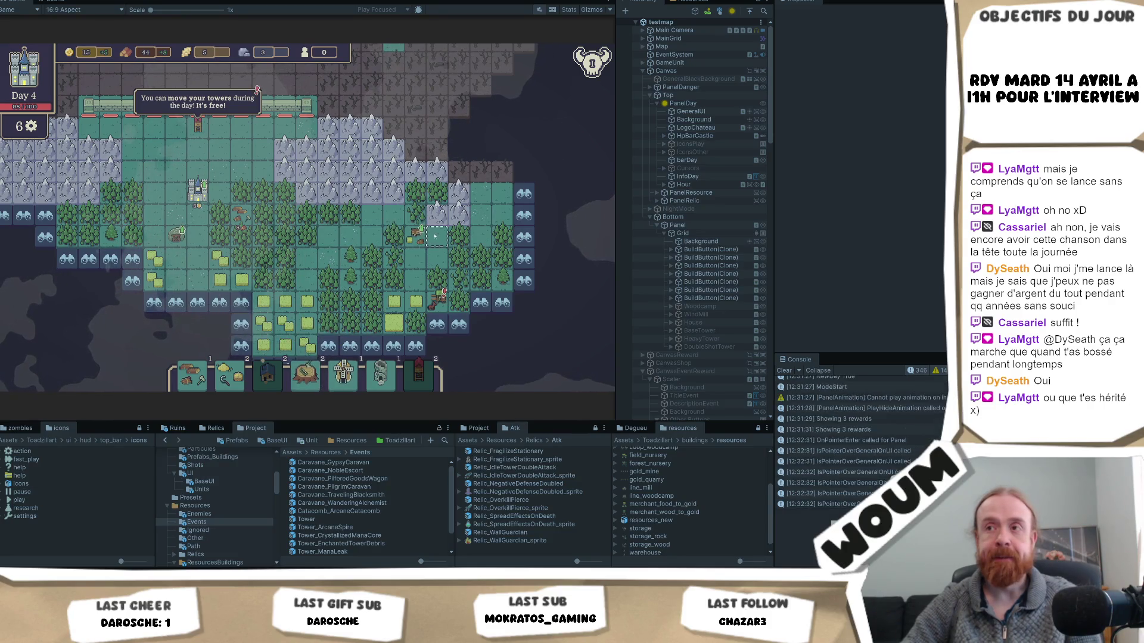
# - Drag the map into place and click a forest tile to log it and show its Forest tooltip
pyautogui.moveTo(414, 243)
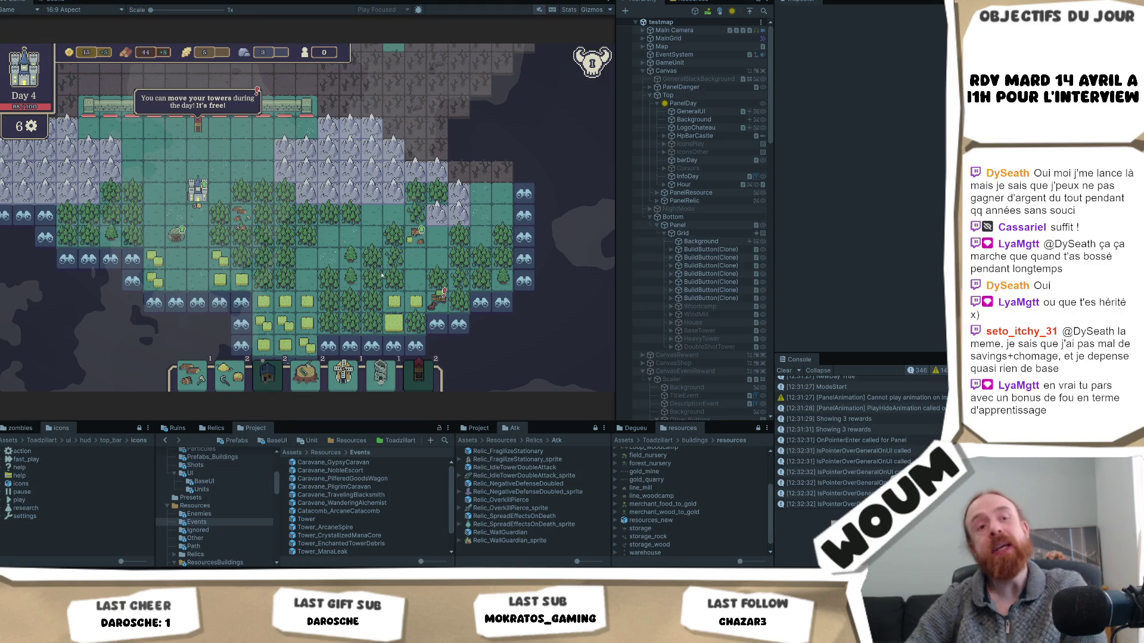
pyautogui.moveTo(380, 278); pyautogui.dragTo(356, 275)
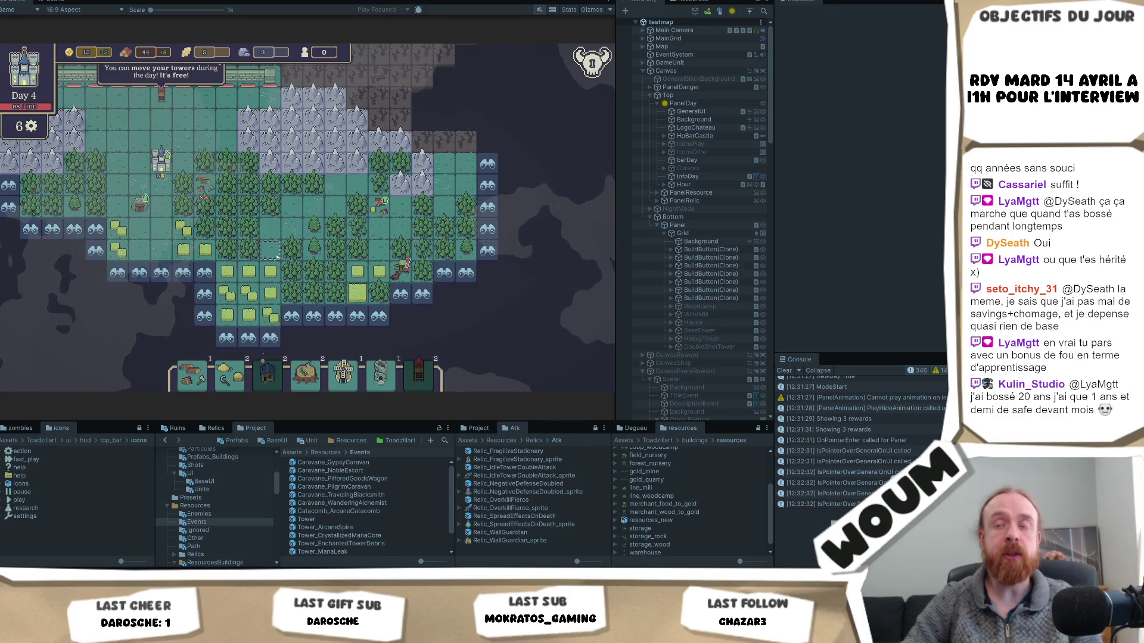
pyautogui.moveTo(107, 250); pyautogui.dragTo(198, 313)
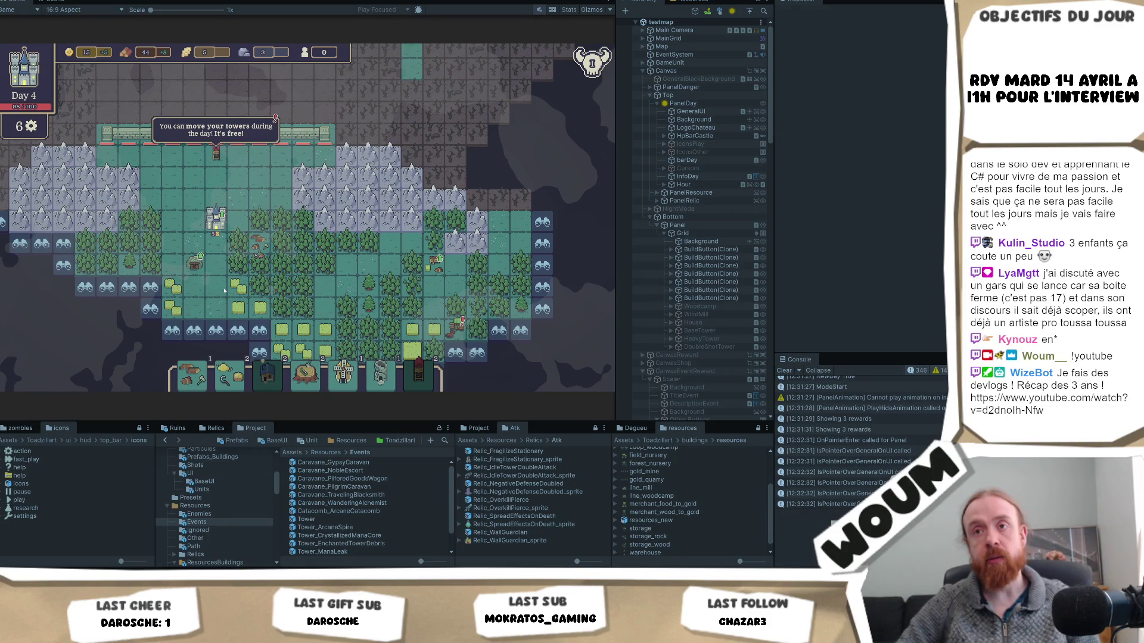
pyautogui.click(281, 288)
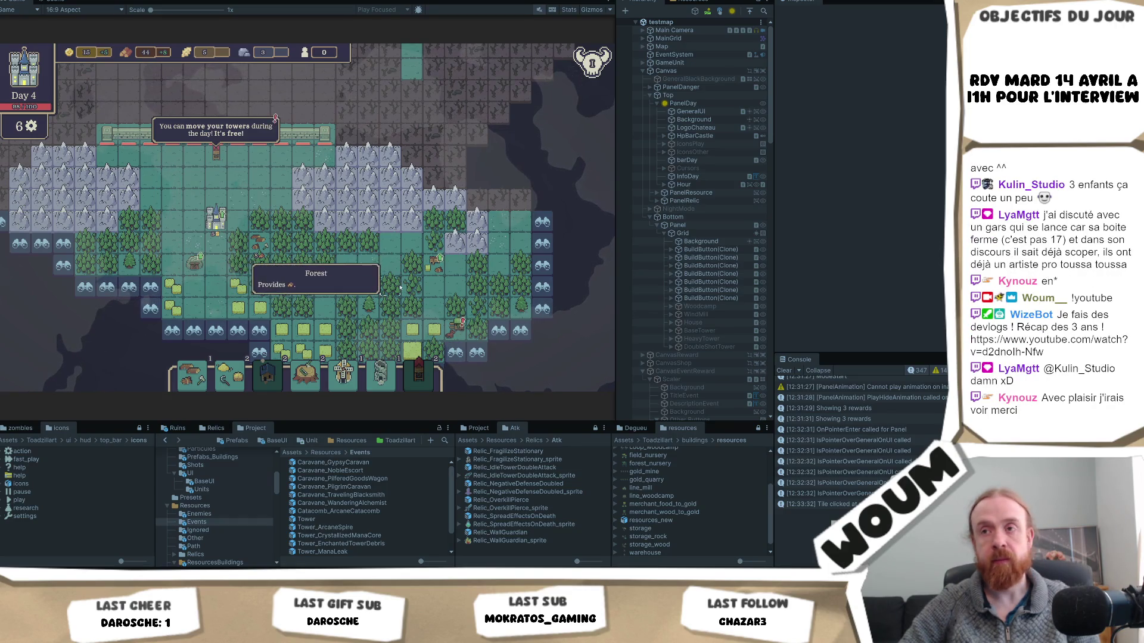
pyautogui.press('d')
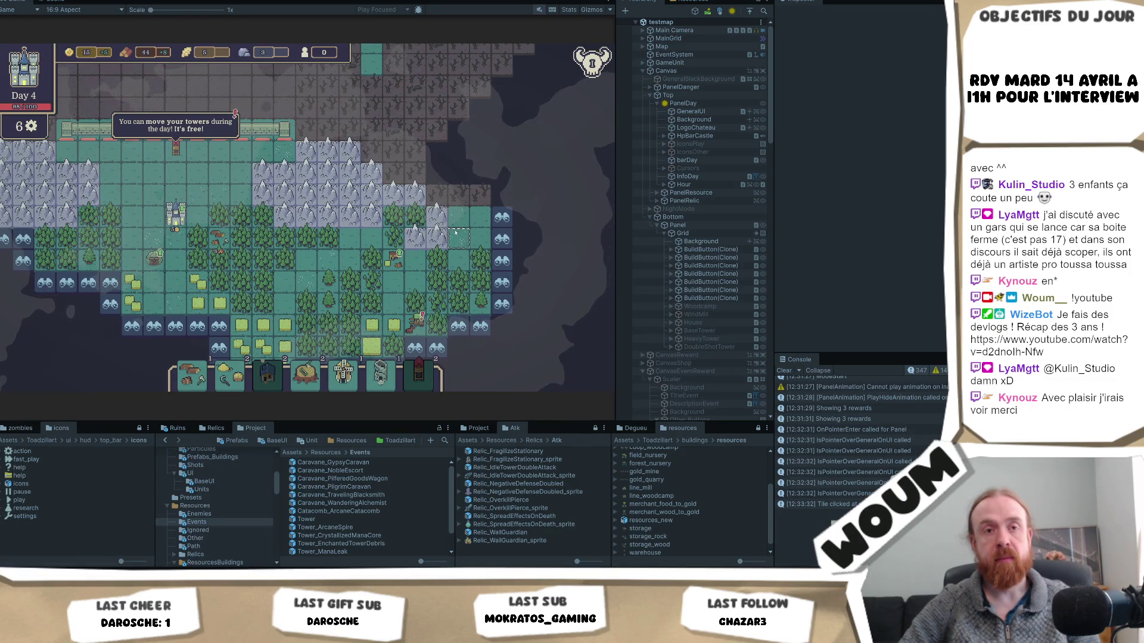
pyautogui.scroll(-2, 410, 267)
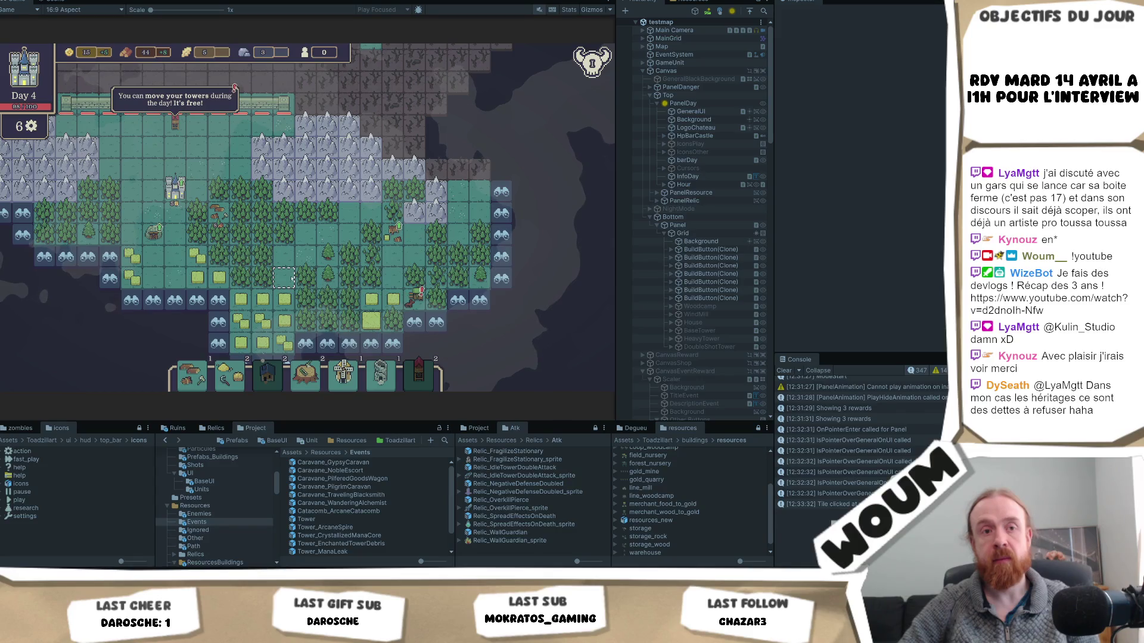
pyautogui.hscroll(-4, 286, 279)
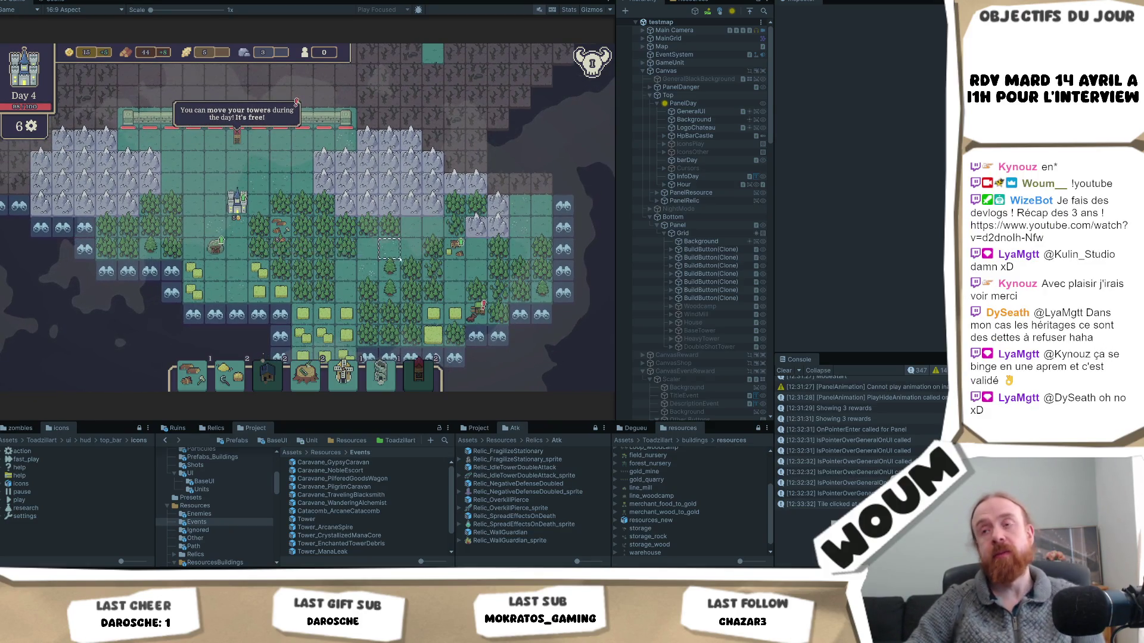
pyautogui.moveTo(366, 238)
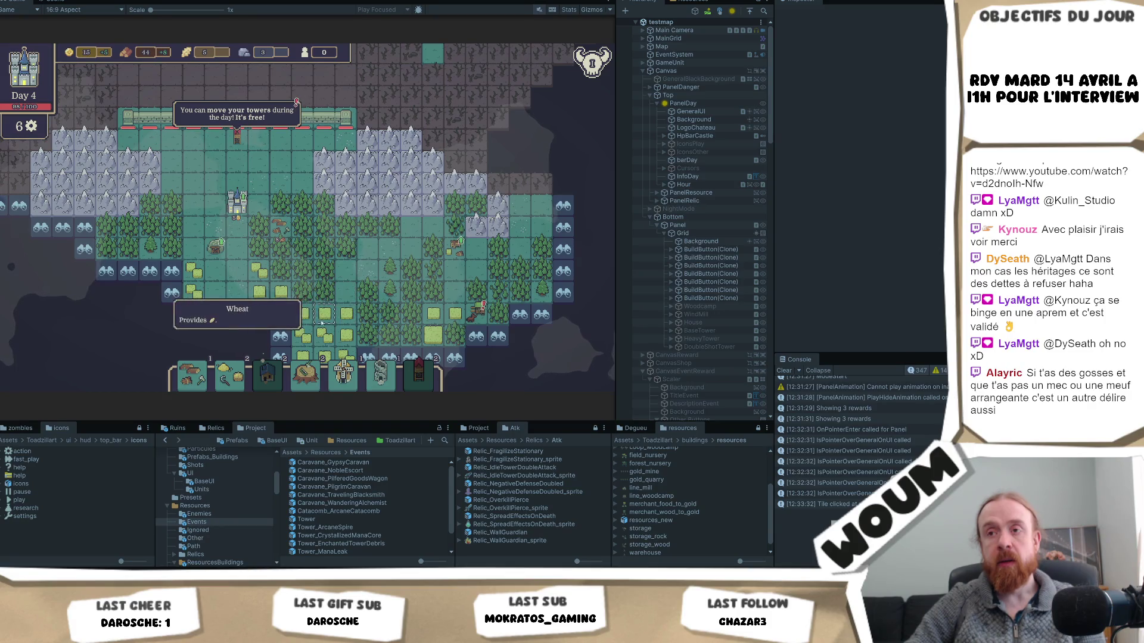
pyautogui.scroll(-2, 417, 256)
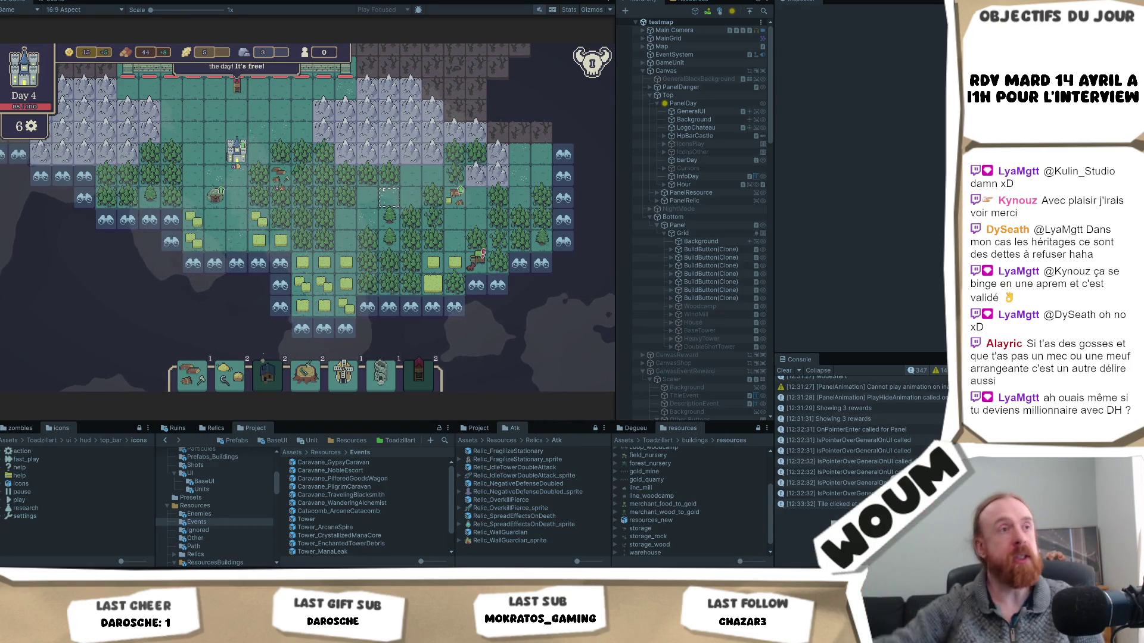
pyautogui.moveTo(280, 199)
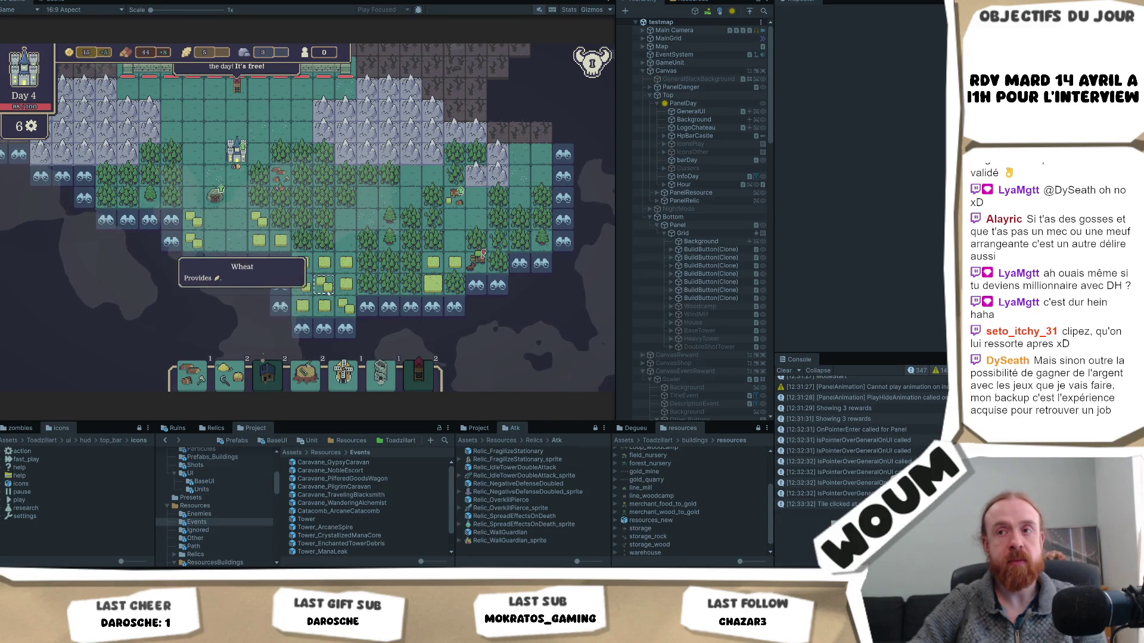
pyautogui.press('d')
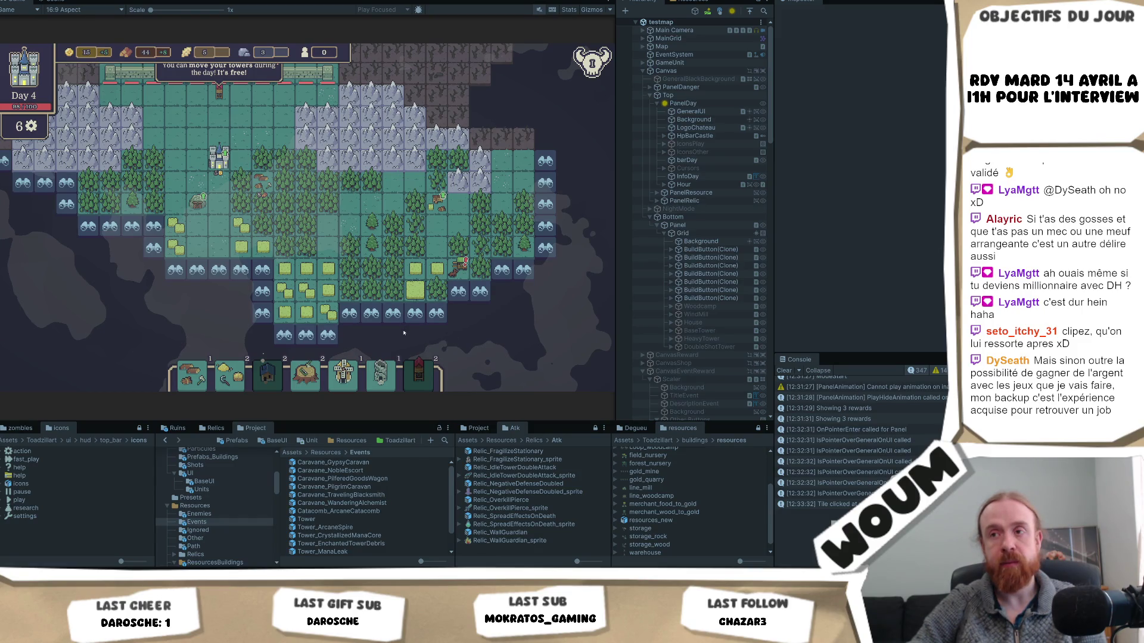
pyautogui.click(404, 333)
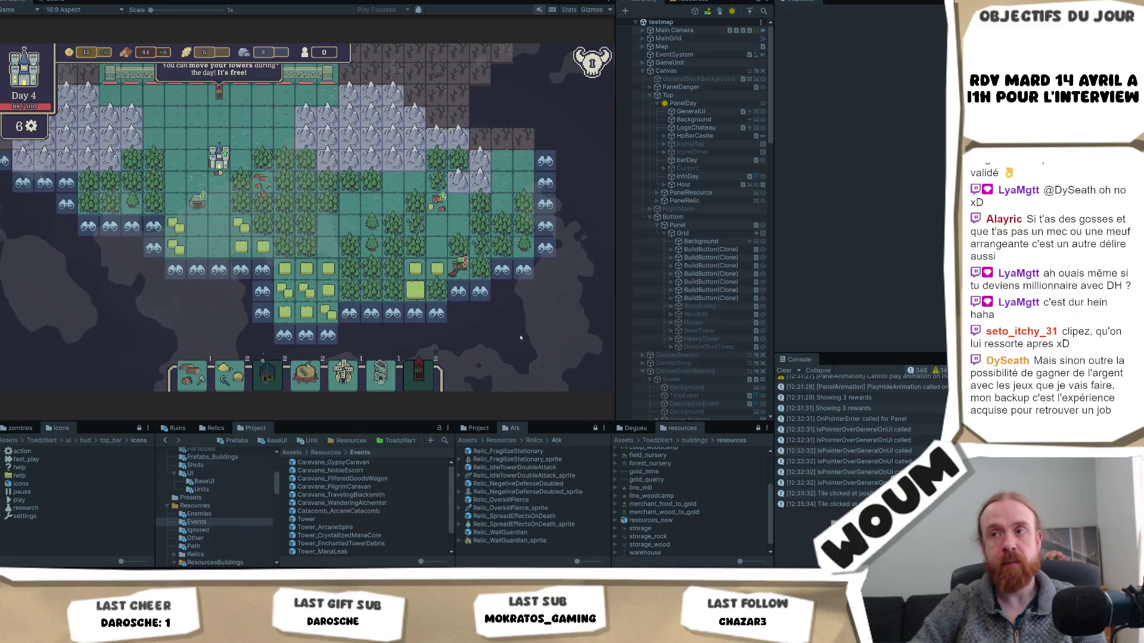
pyautogui.press('d')
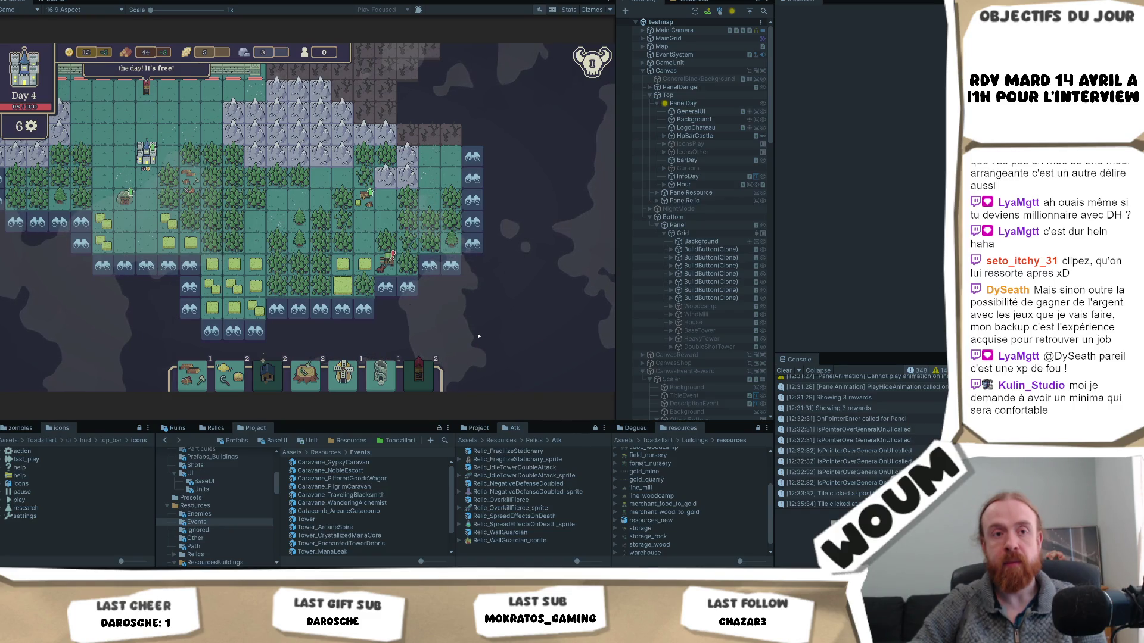
pyautogui.moveTo(478, 336); pyautogui.dragTo(458, 309)
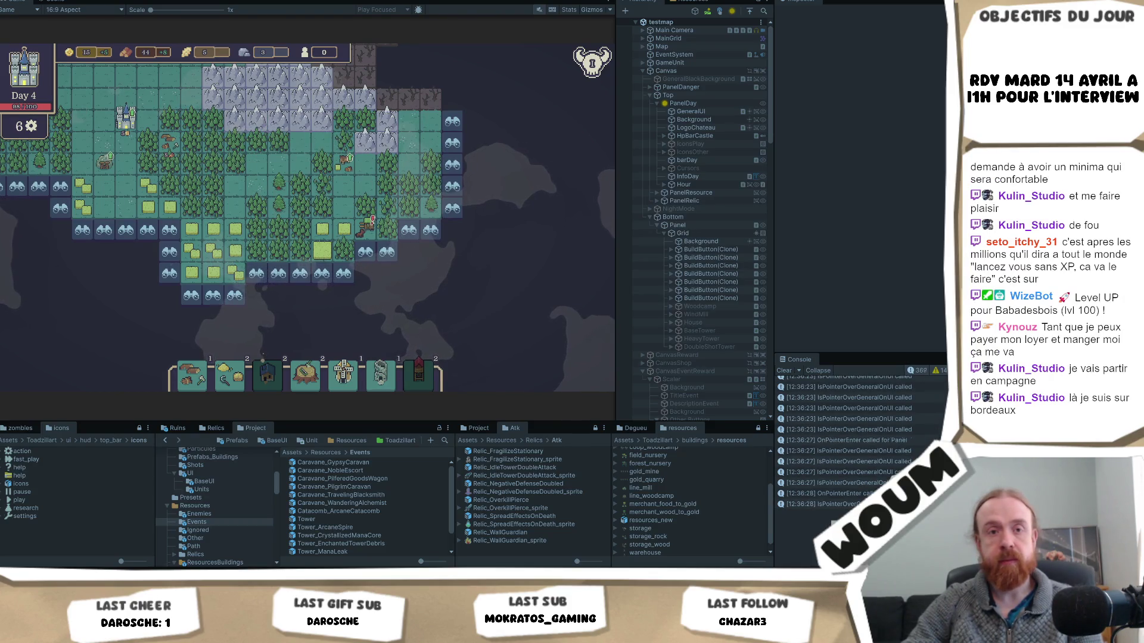
# - Scroll through LocalizationManager.cs in Visual Studio, then bring up the Codecks Playtest deck (6 of 12 done)
pyautogui.hotkey('alt', 'Tab')
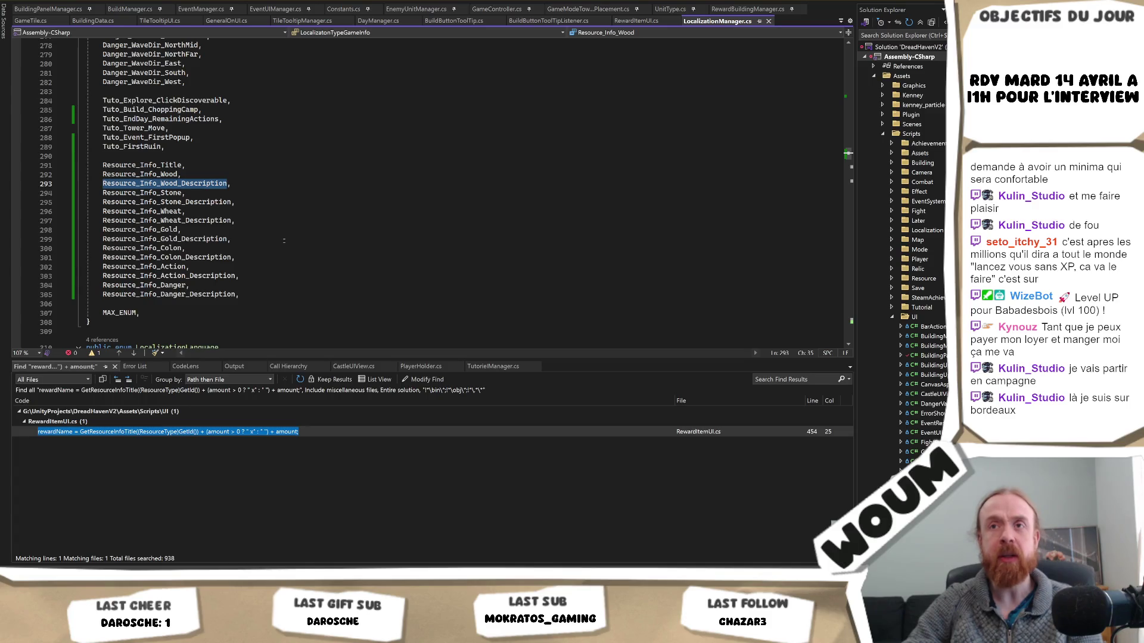
pyautogui.hotkey('alt', 'Tab')
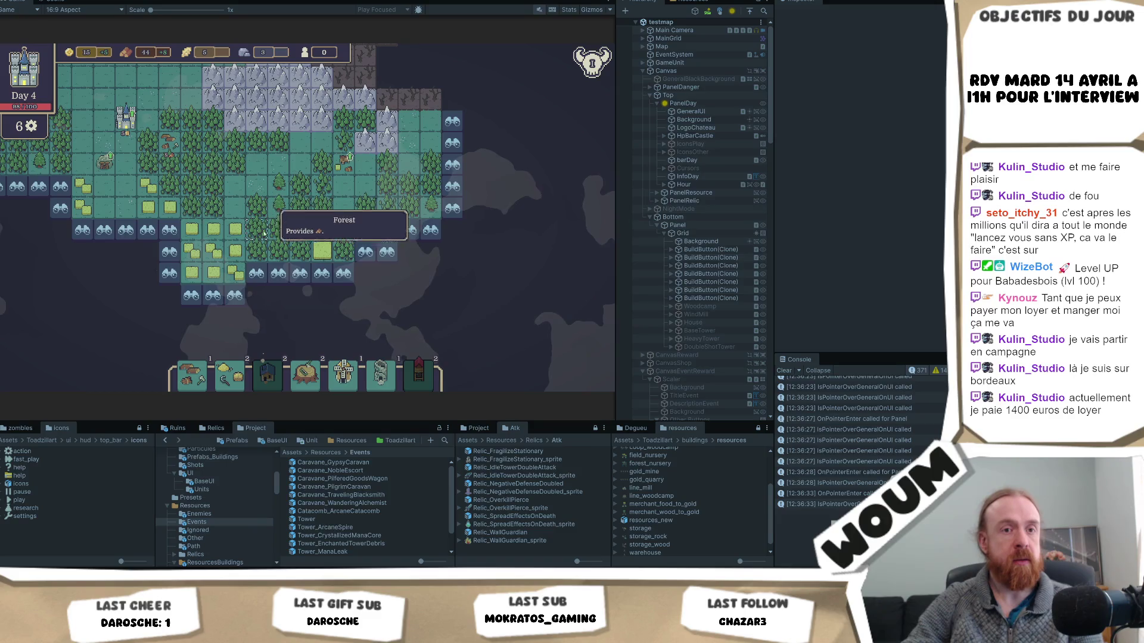
pyautogui.hotkey('alt', 'Tab')
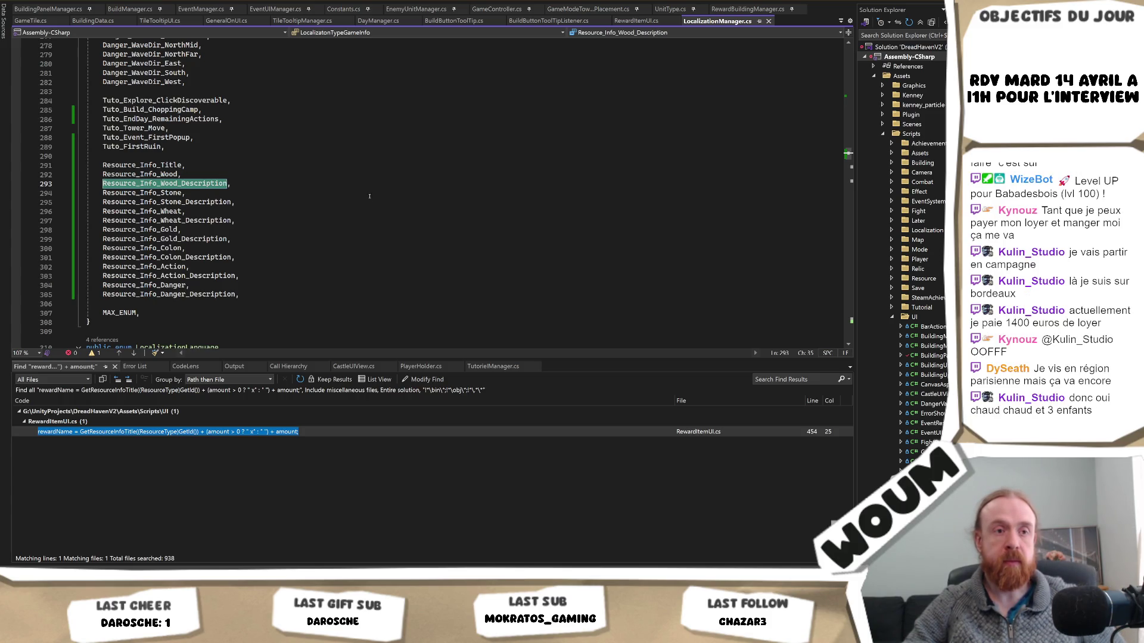
pyautogui.scroll(1, 465, 175)
pyautogui.scroll(-3, 465, 174)
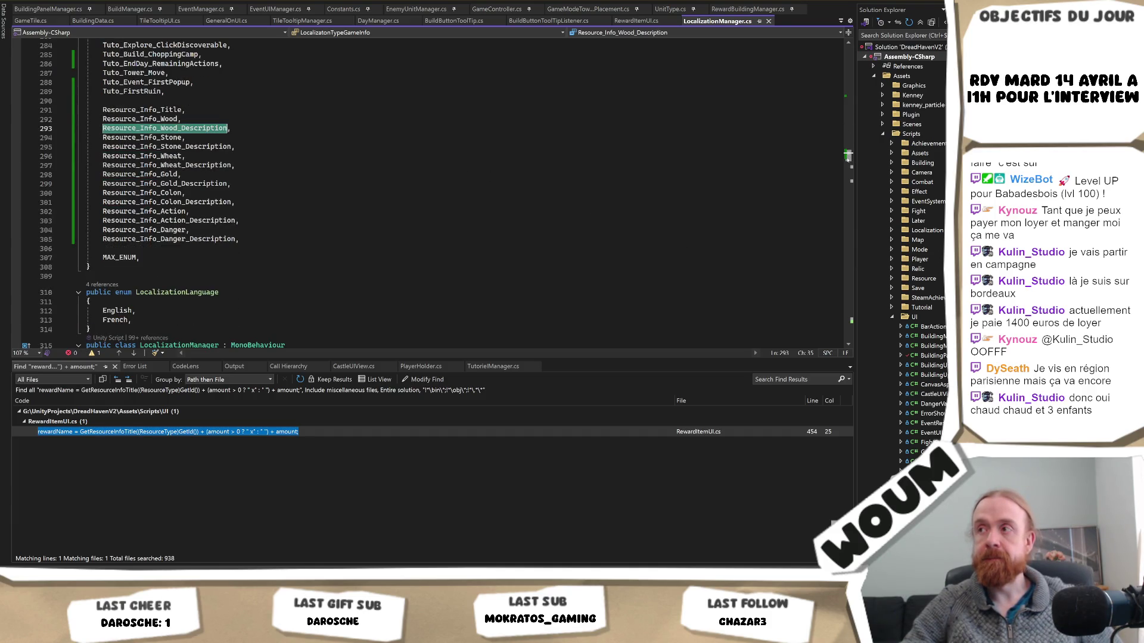
pyautogui.scroll(4, 847, 154)
pyautogui.moveTo(847, 154)
pyautogui.mouseDown()
pyautogui.moveTo(870, 70)
pyautogui.moveTo(862, 205)
pyautogui.mouseUp()
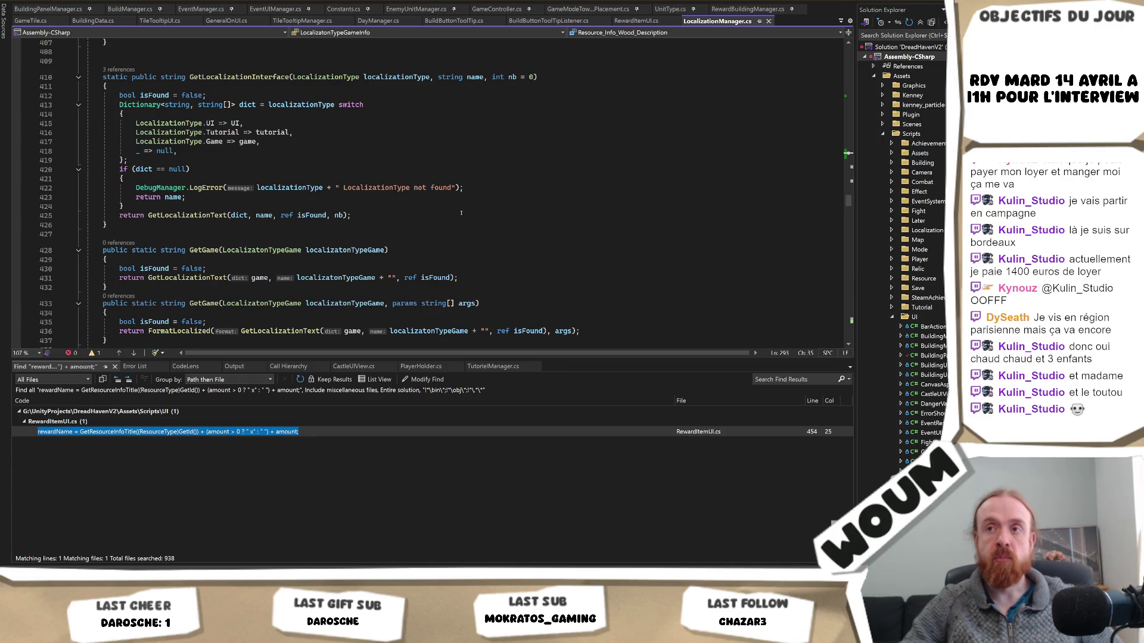
pyautogui.click(81, 539)
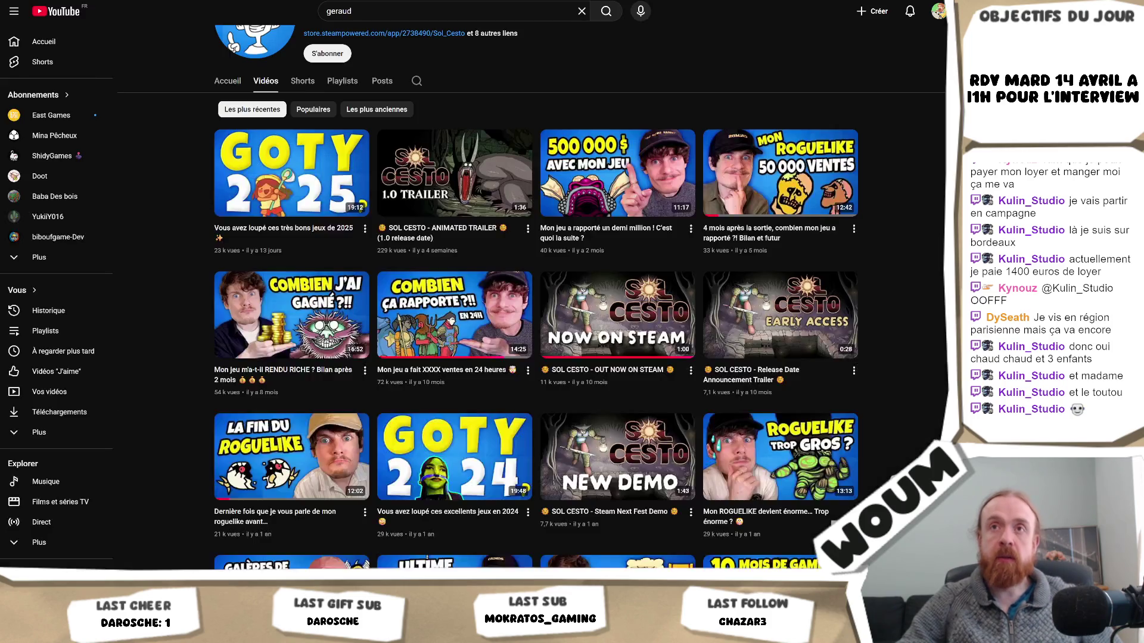
pyautogui.hotkey('alt', 'Tab')
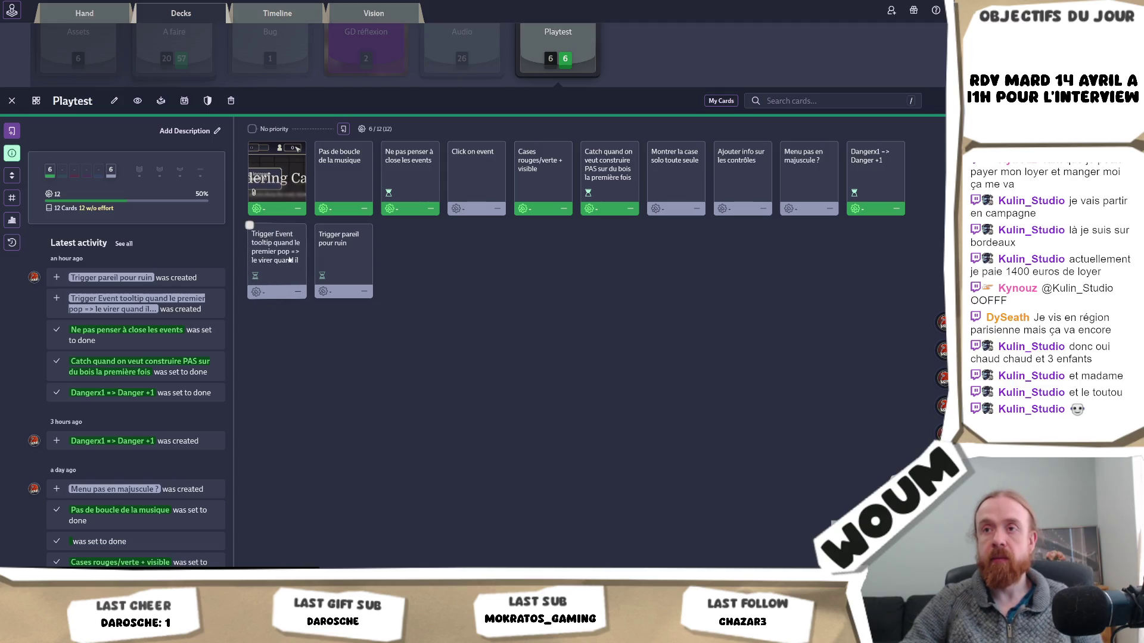
# - Mark the 'Trigger Event tooltip' and 'Trigger pareil pour ruin' cards as done
pyautogui.click(290, 260)
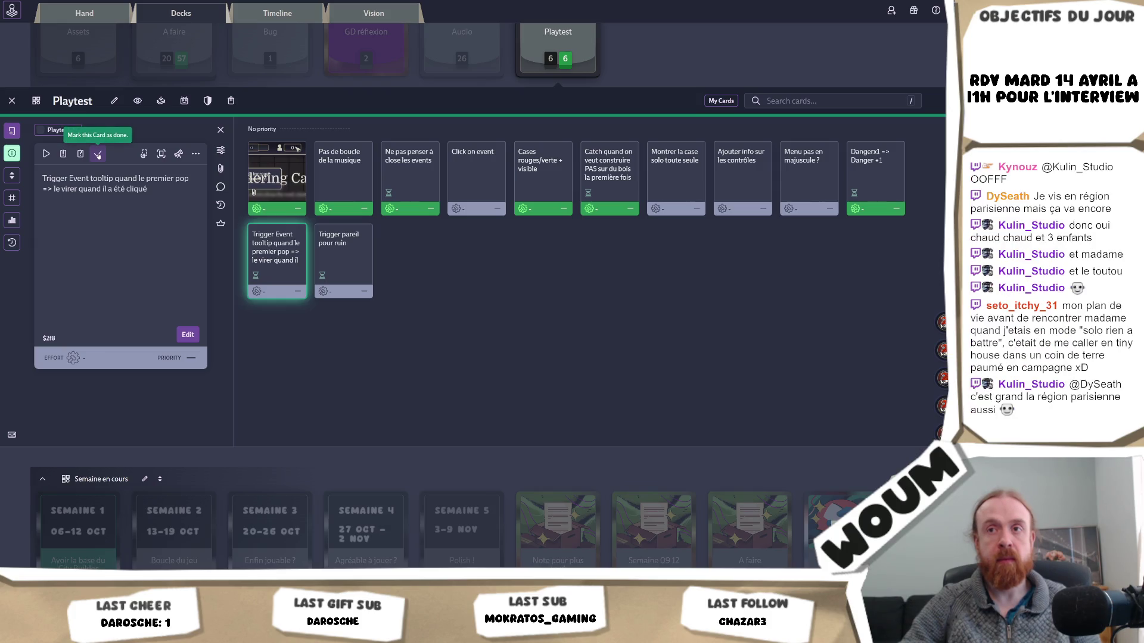
pyautogui.click(98, 154)
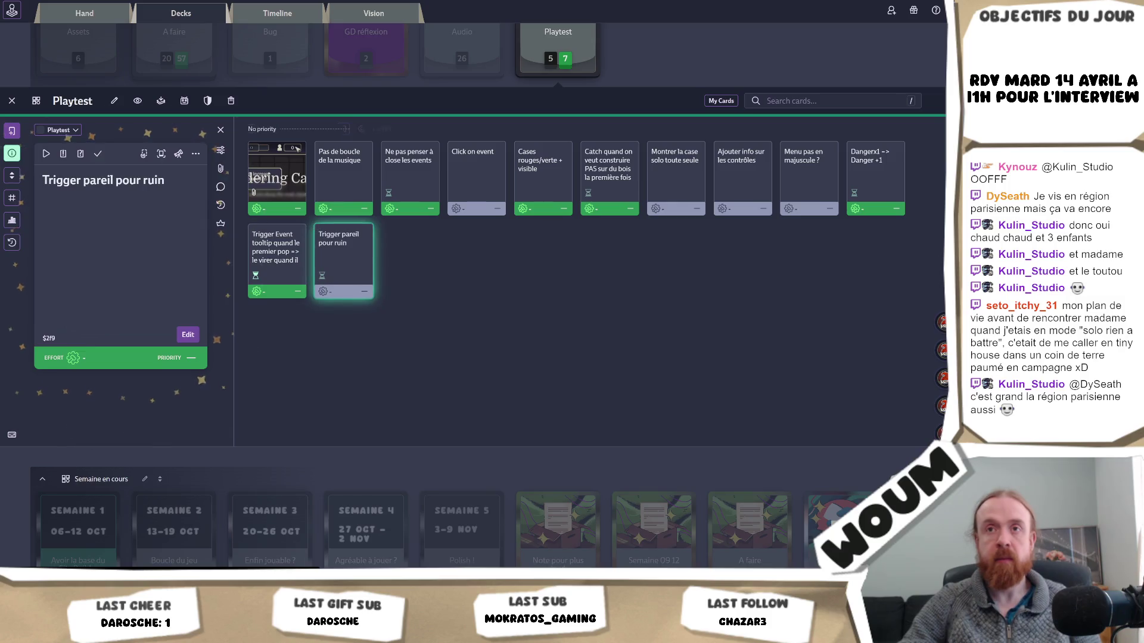
pyautogui.click(98, 154)
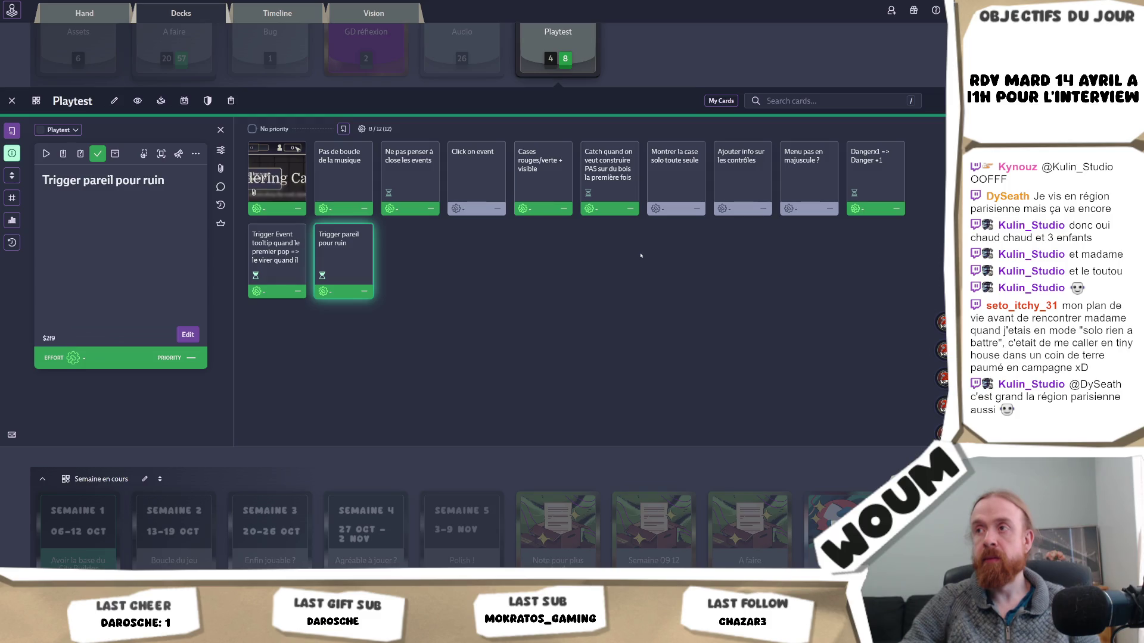
# - Delete the 'Montrer la case solo toute seule' card
pyautogui.click(654, 147)
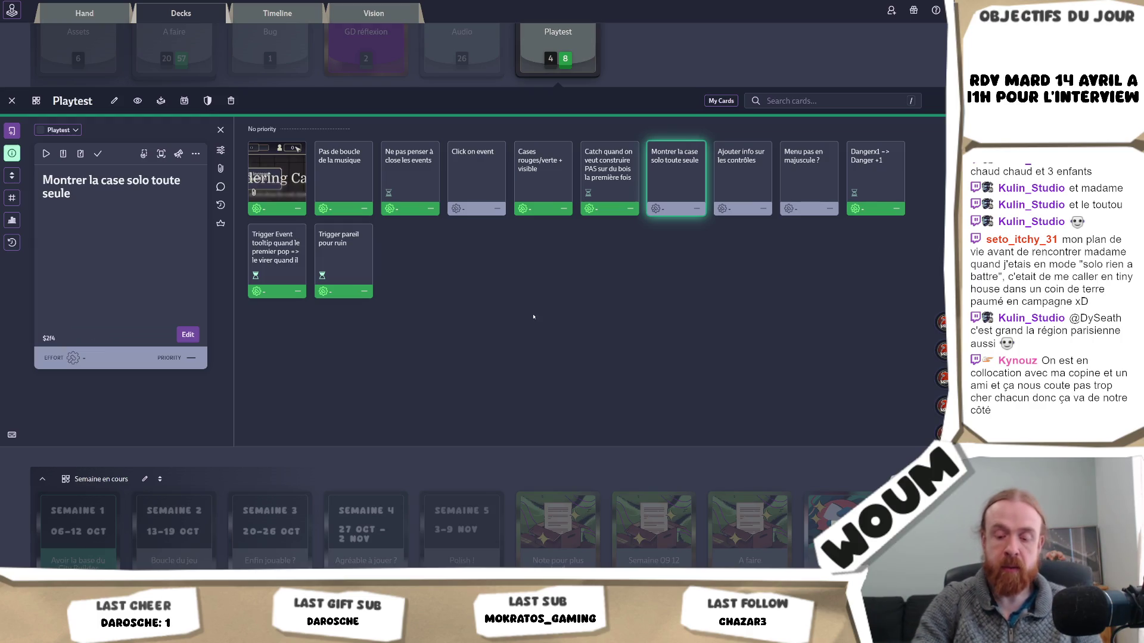
pyautogui.press('Delete')
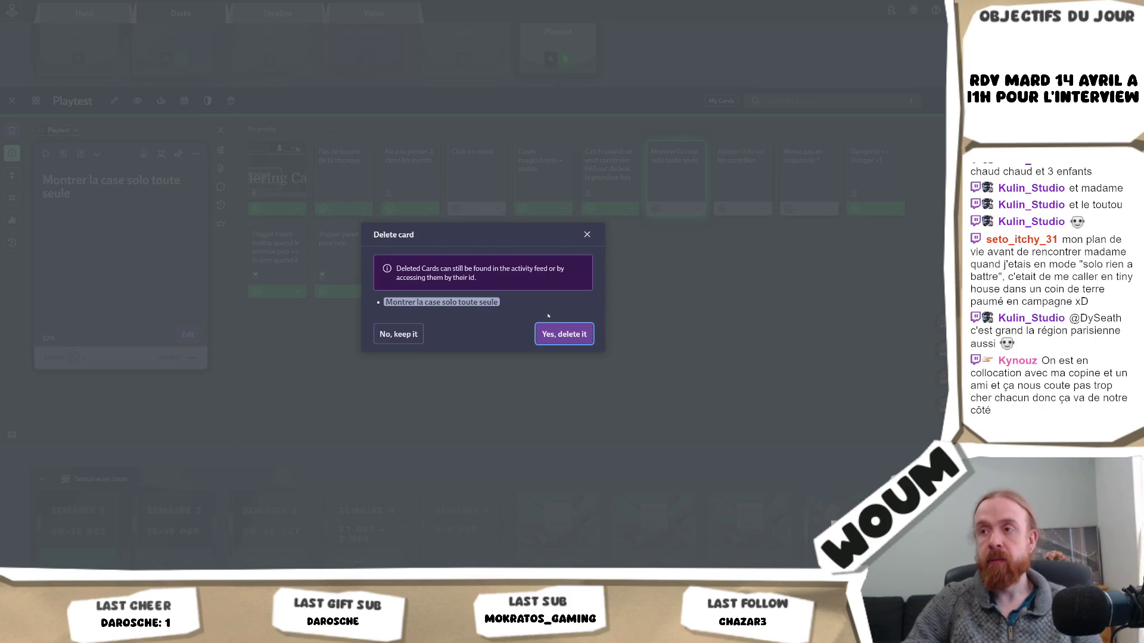
pyautogui.press('Return')
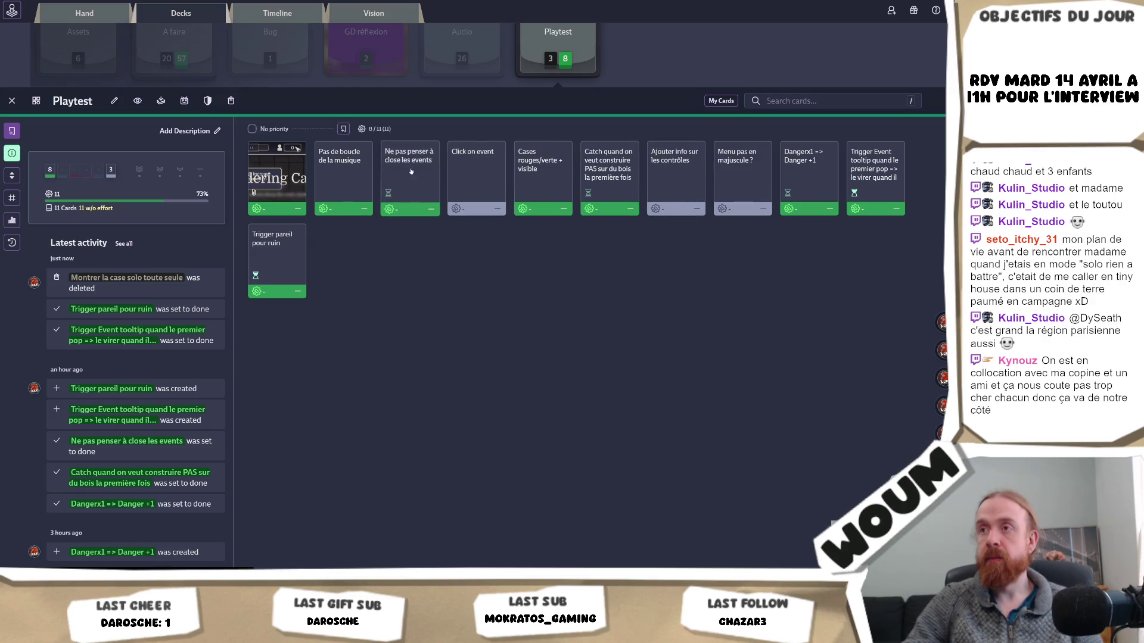
# - Mark 'Click on event' done and open the 'Ajouter info sur les contrôles' card
pyautogui.click(479, 182)
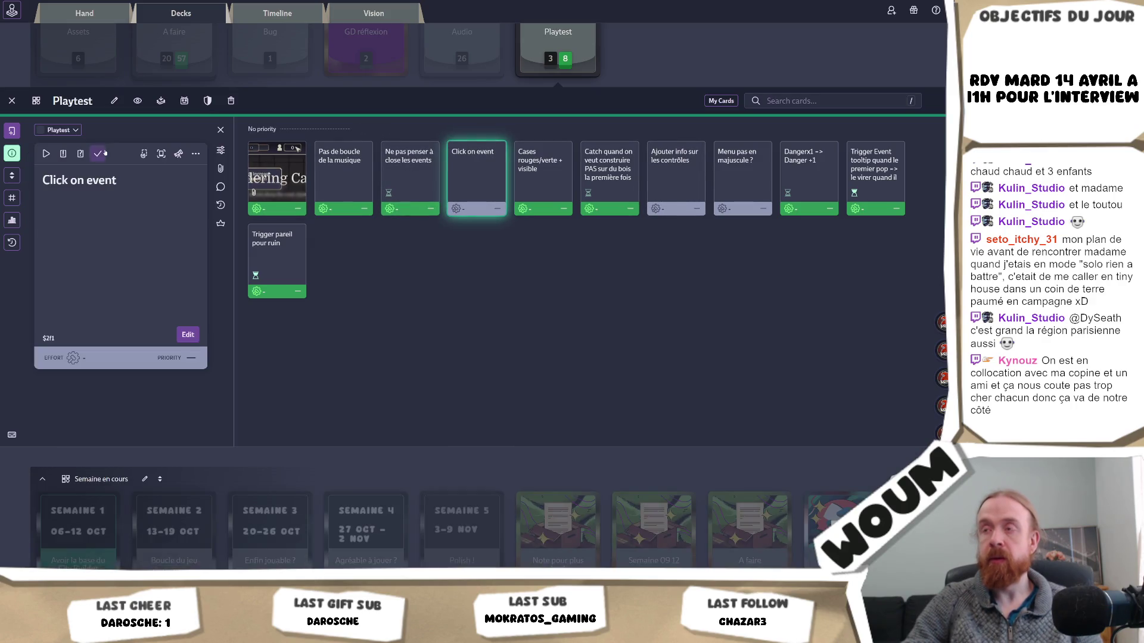
pyautogui.press('d')
pyautogui.click(680, 190)
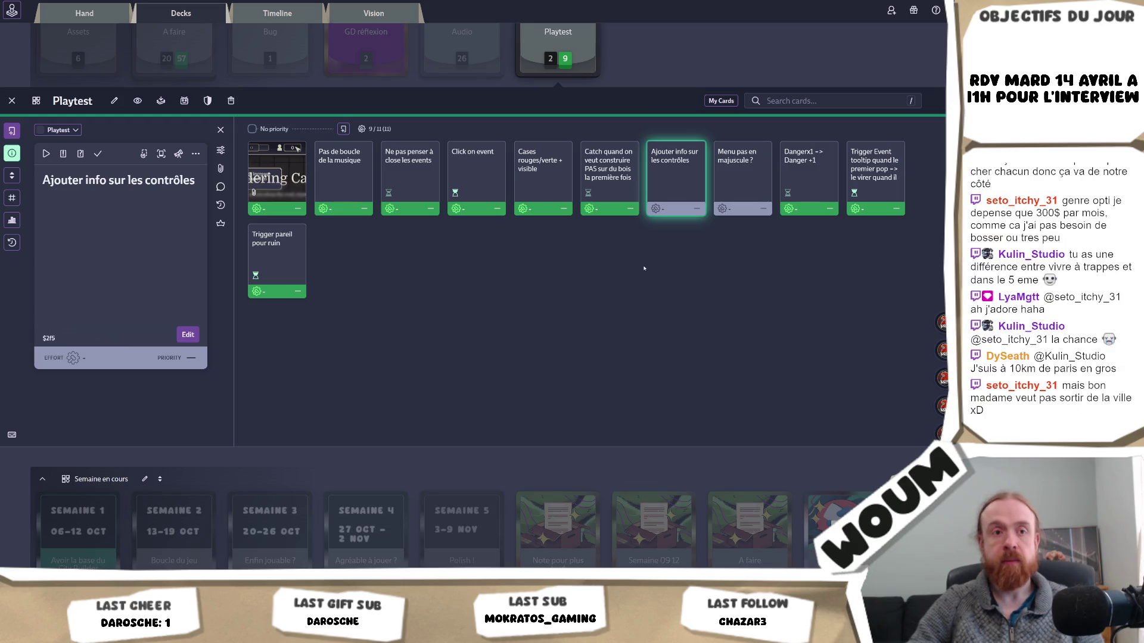
# - Compare 'Menu pas en majuscule ?' with 'Ajouter info sur les contrôles', ending on 'Menu pas en majuscule ?'
pyautogui.click(736, 199)
pyautogui.click(680, 198)
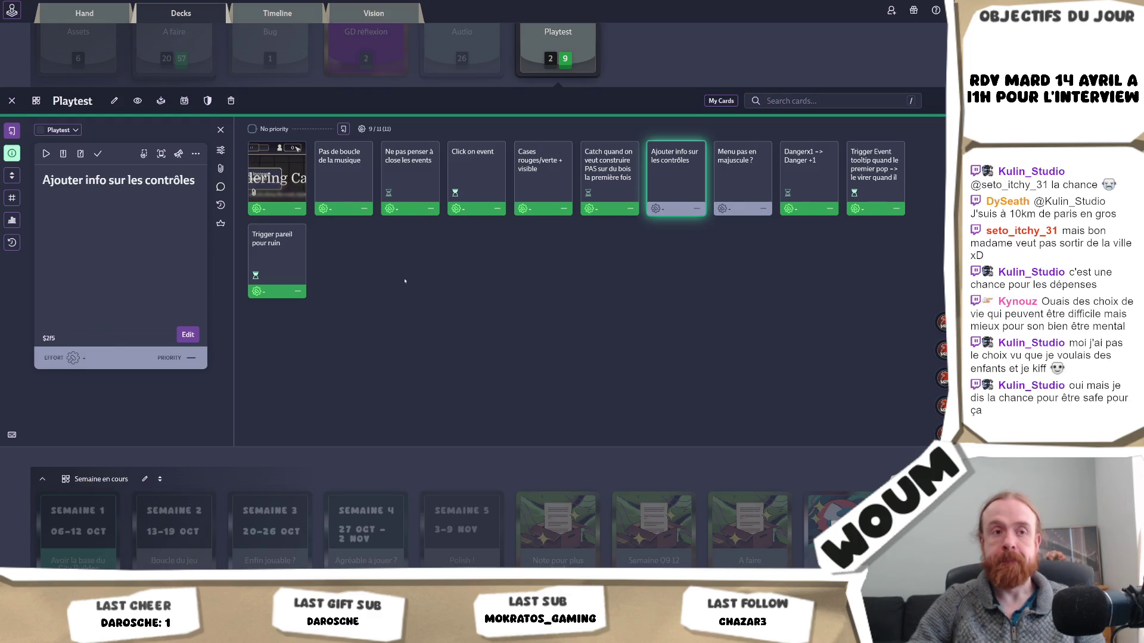
pyautogui.click(740, 188)
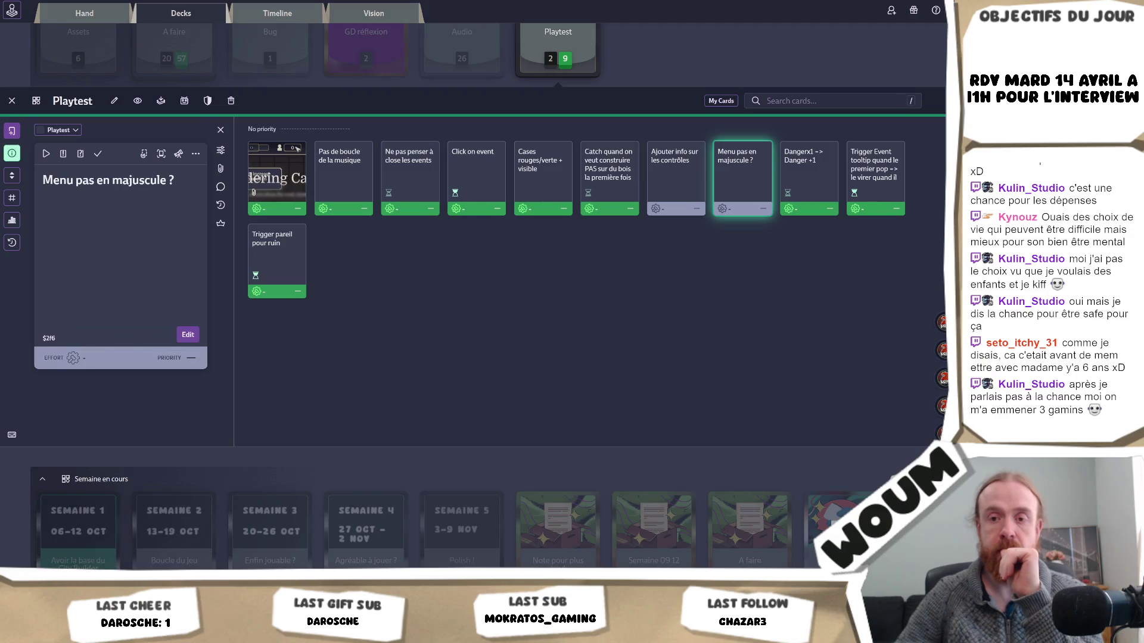
# - Switch back to the Unity editor, where the testmap game is running on Day 12
pyautogui.click(57, 533)
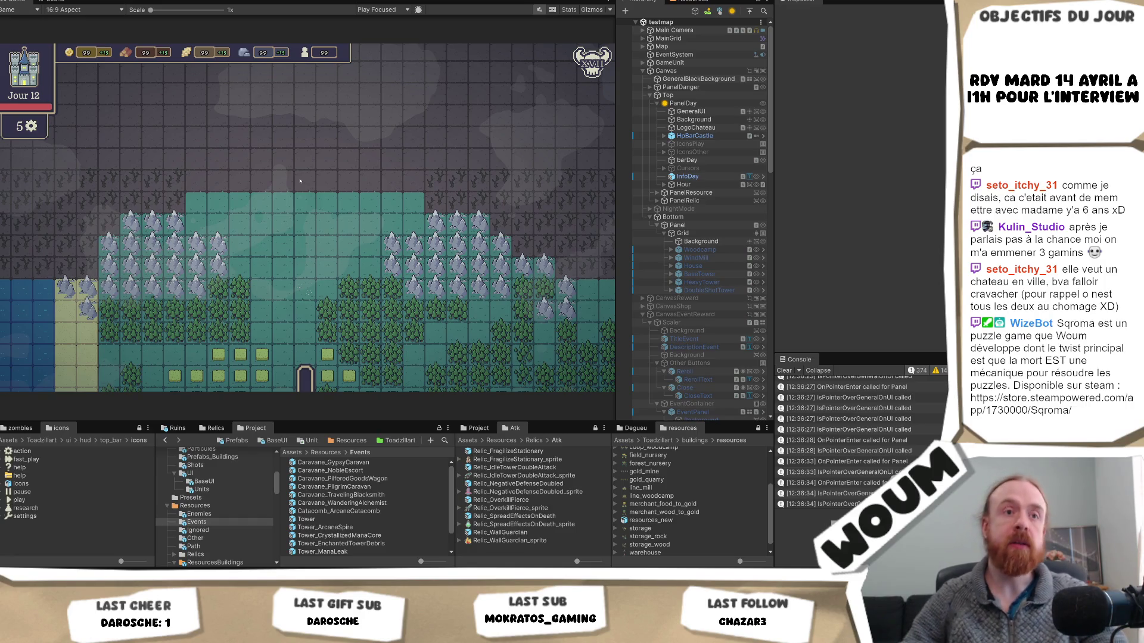
# - Load StartScene from the recent scenes list to show its main menu
pyautogui.hotkey('alt', 'f')
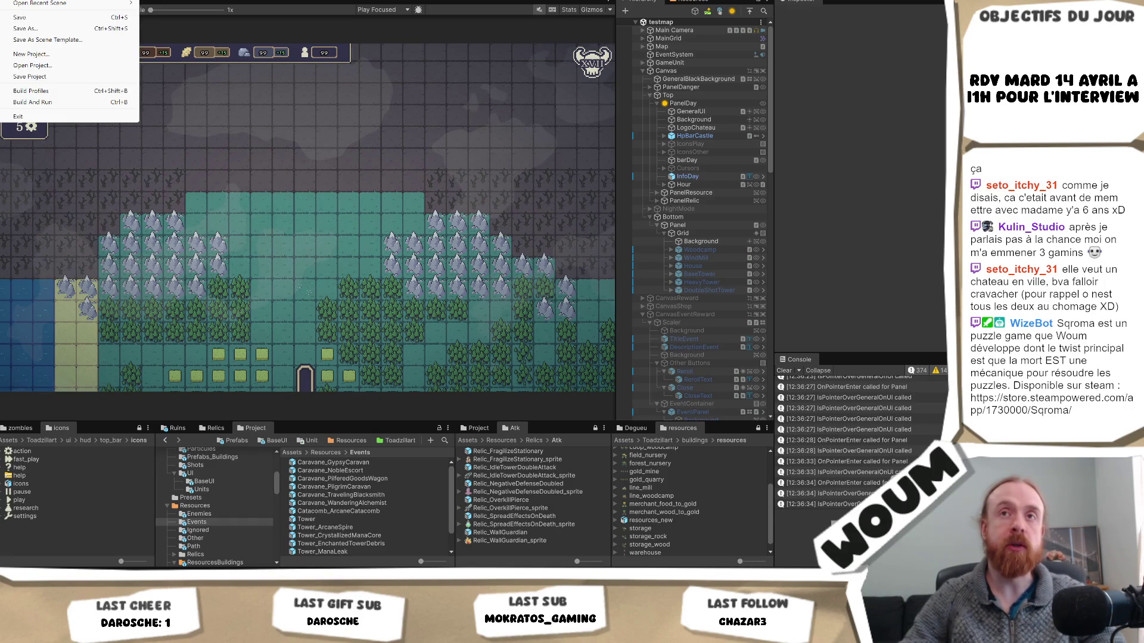
pyautogui.moveTo(40, 3)
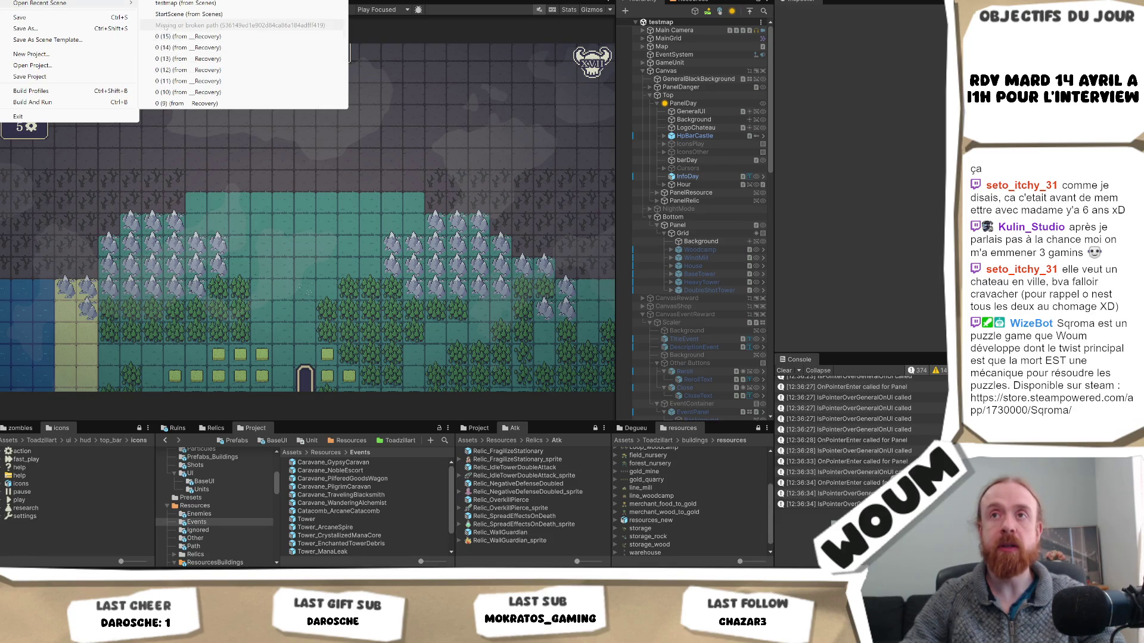
pyautogui.click(172, 14)
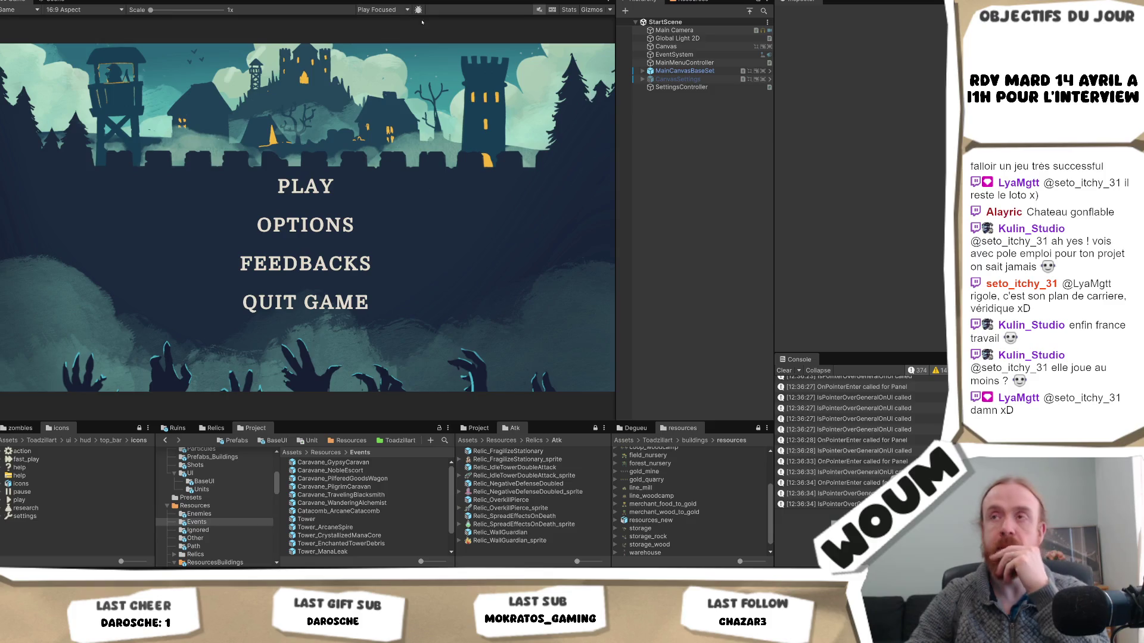
# - Test-run the menu, then select the MainMenu Play button under Holder
pyautogui.hotkey('ctrl', 'p')
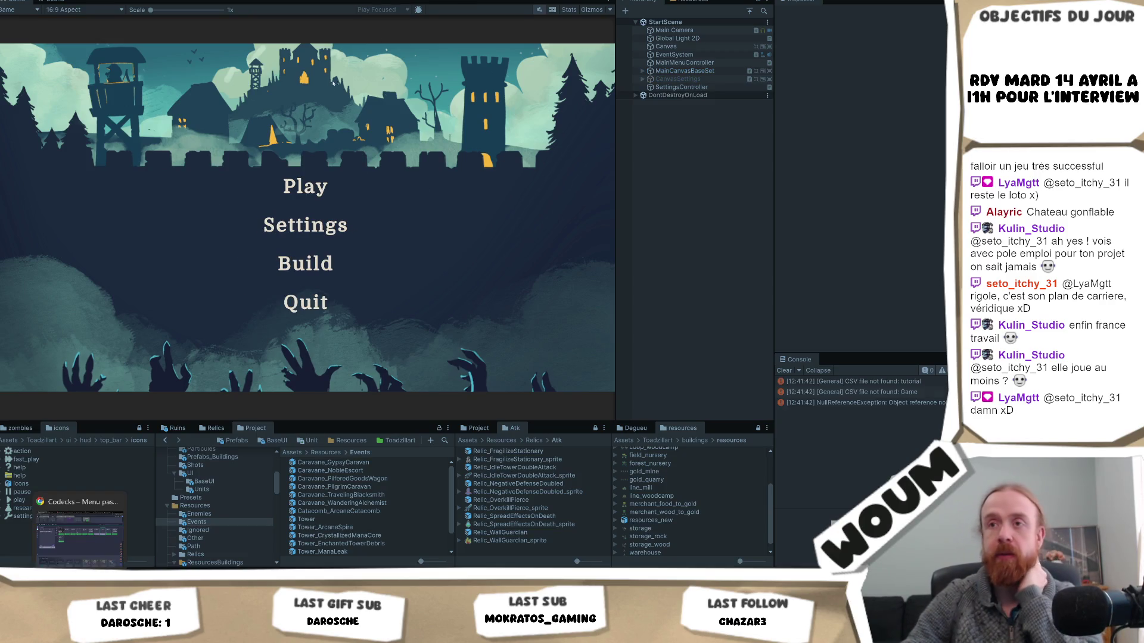
pyautogui.hotkey('ctrl', 'p')
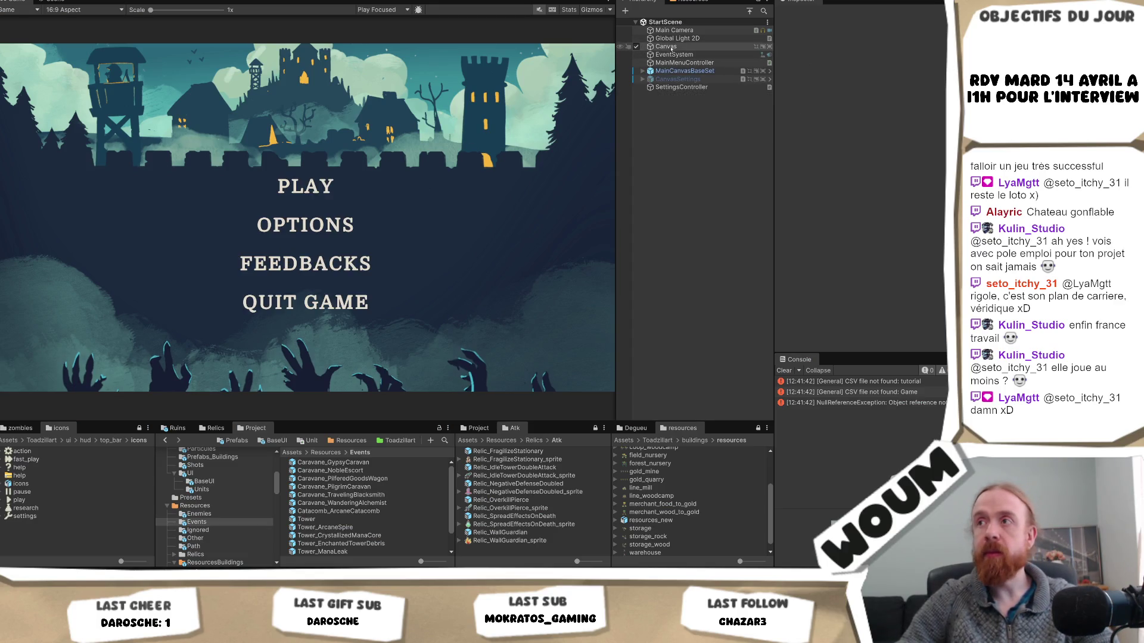
pyautogui.click(642, 71)
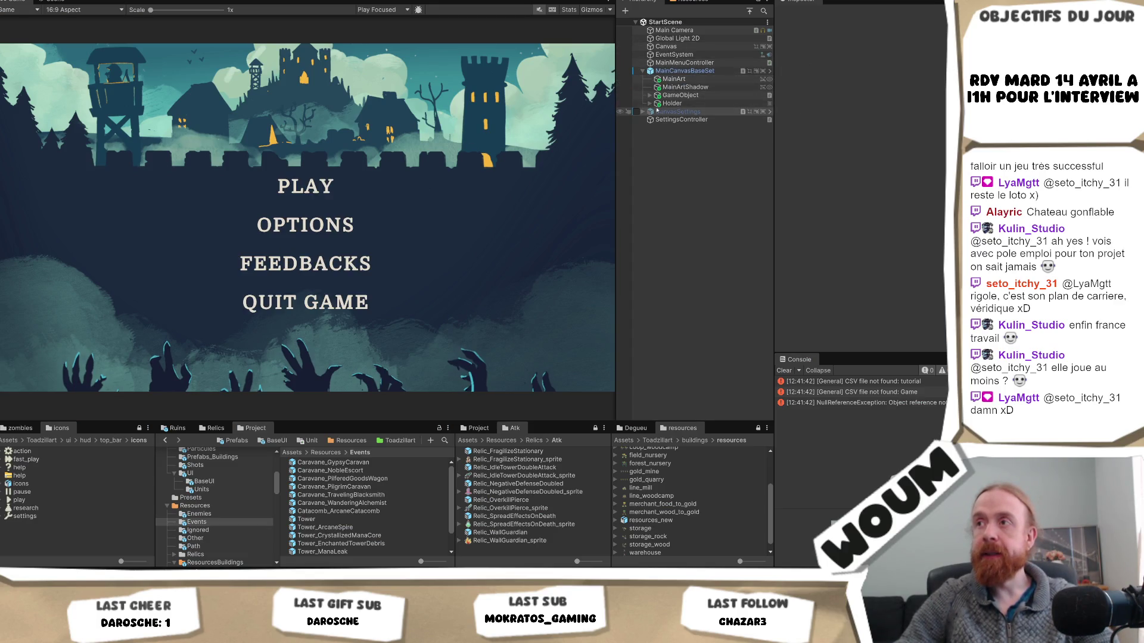
pyautogui.click(650, 103)
pyautogui.click(672, 112)
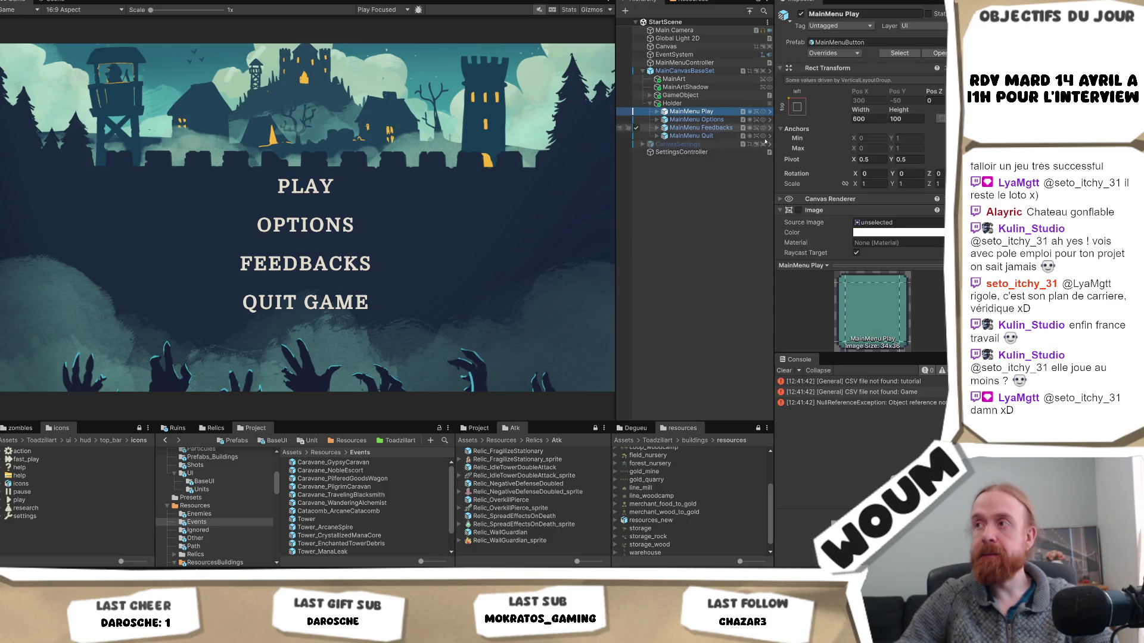
# - Select the PLAY label's MainMenuText and list its translation keys, still set to Play
pyautogui.scroll(-5, 886, 164)
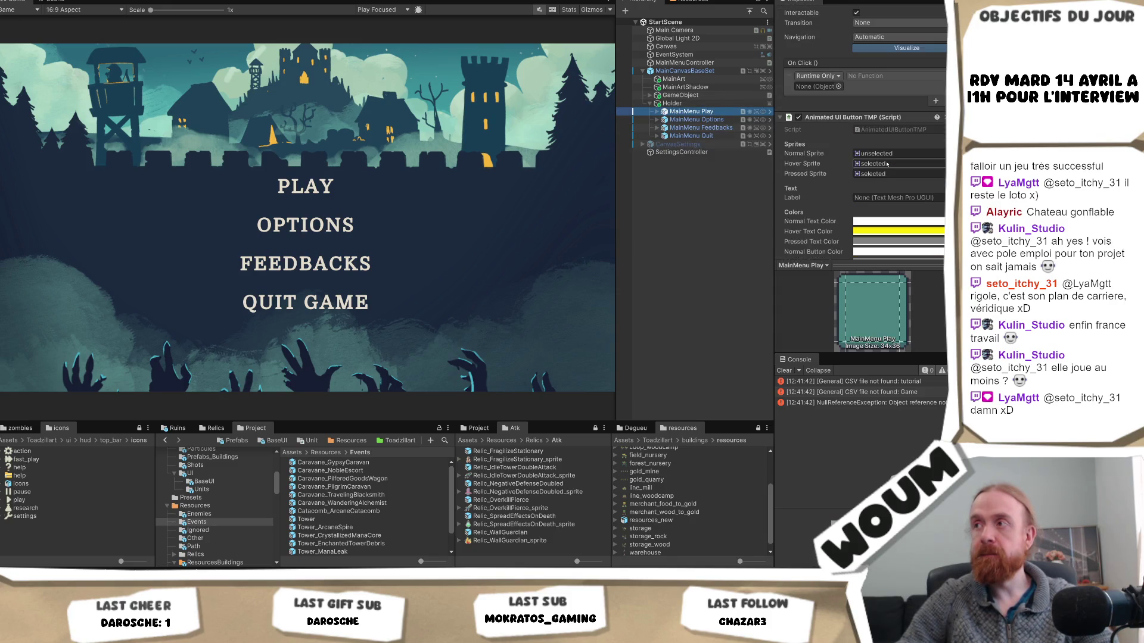
pyautogui.click(656, 112)
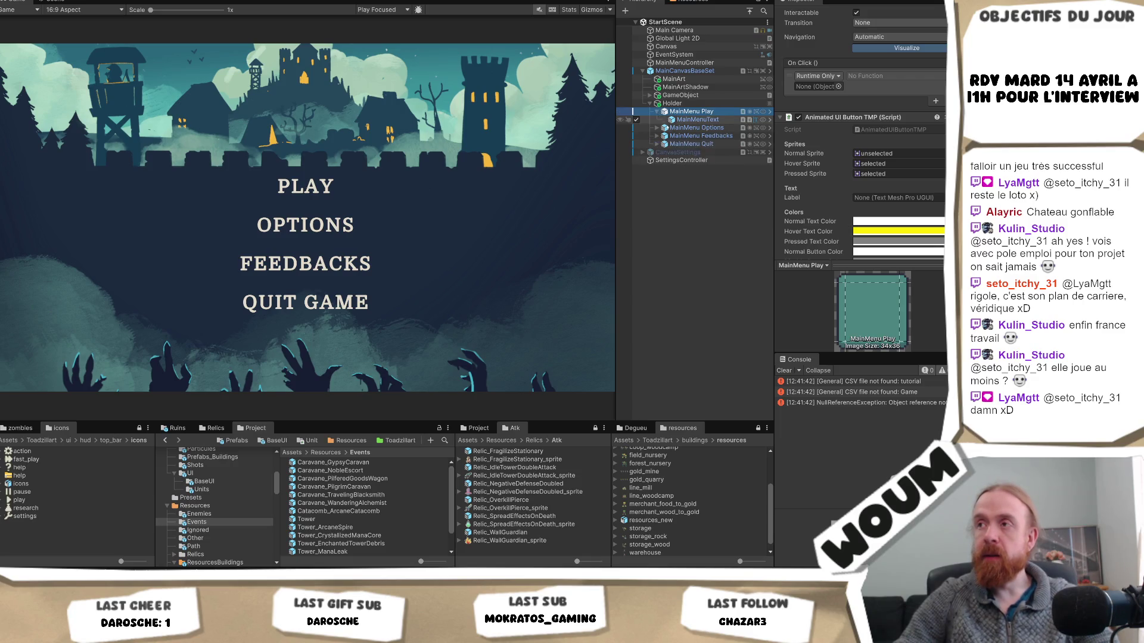
pyautogui.click(666, 119)
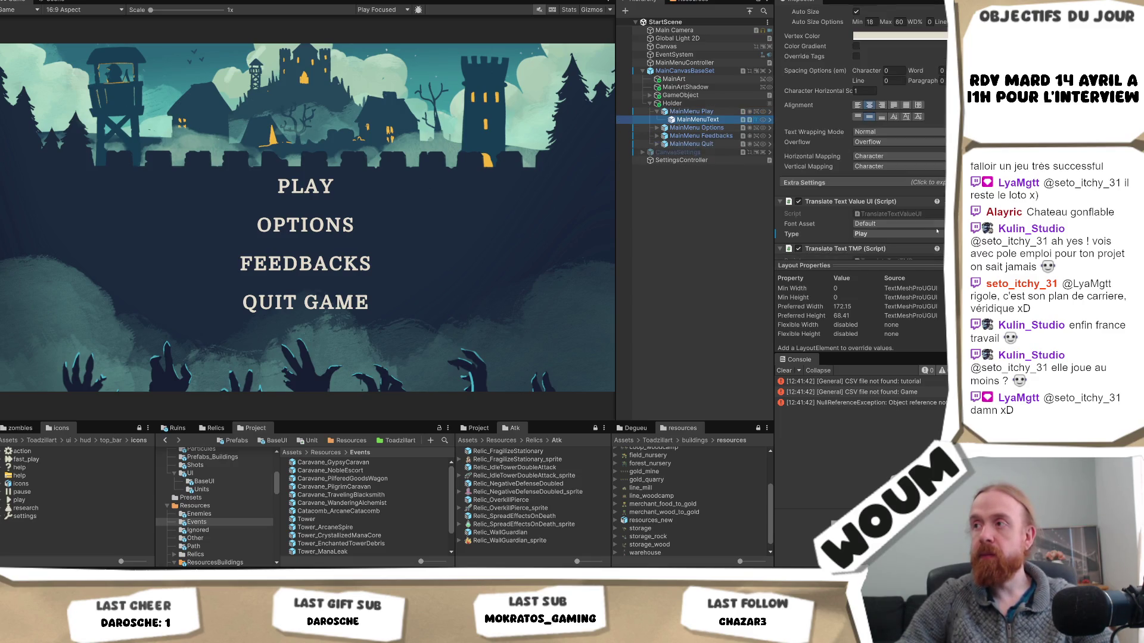
pyautogui.click(905, 237)
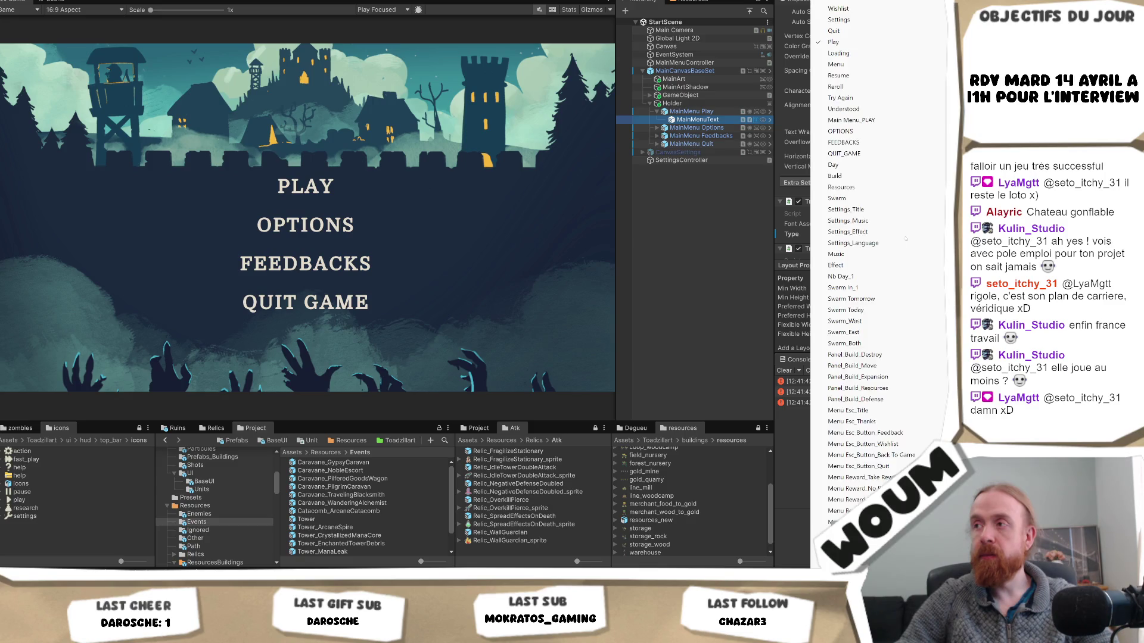
pyautogui.press('Escape')
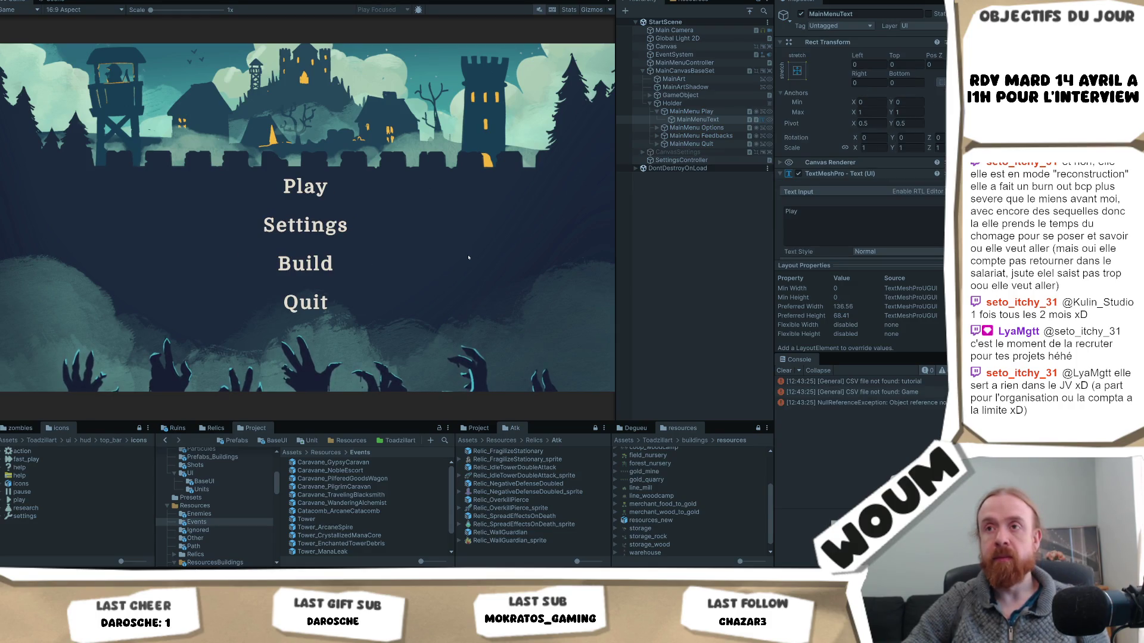
pyautogui.hotkey('ctrl', 'p')
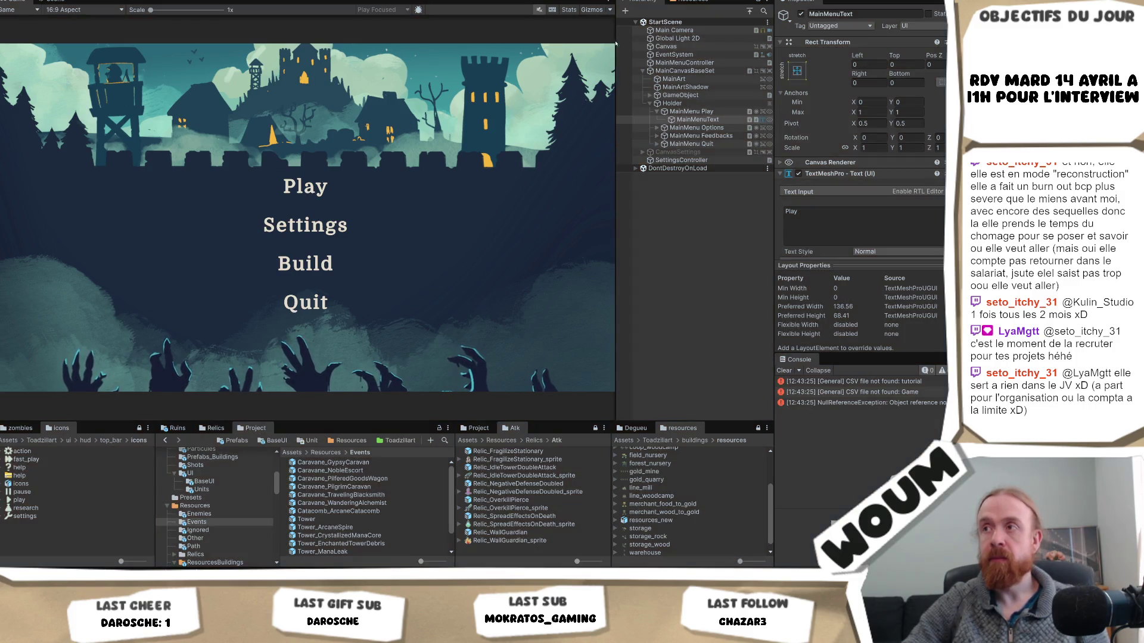
pyautogui.scroll(-10, 840, 150)
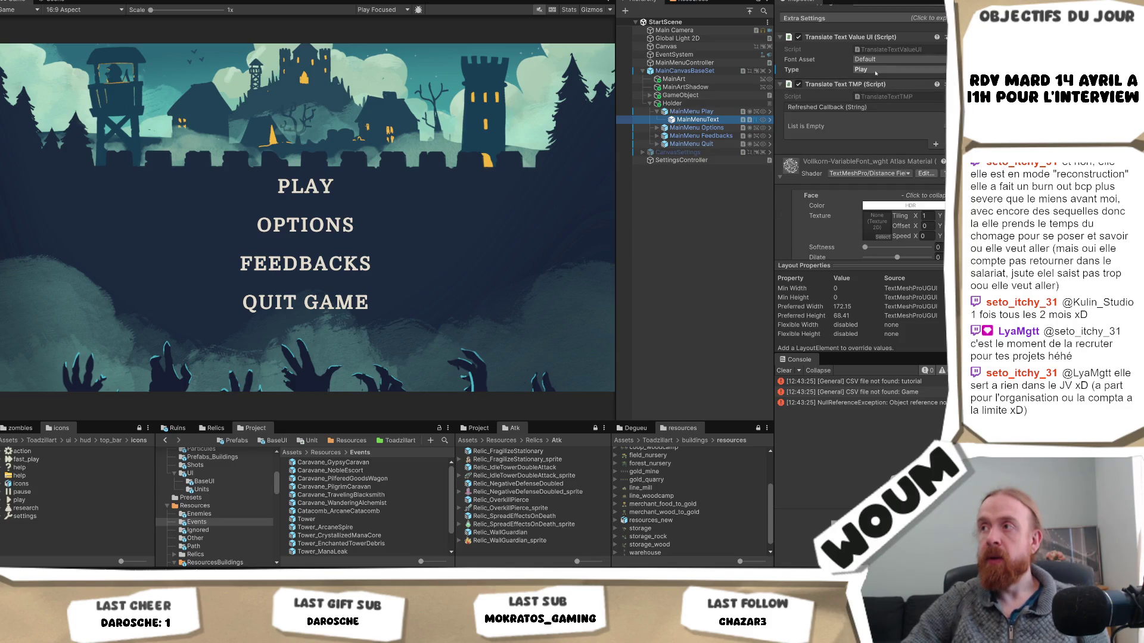
pyautogui.click(875, 70)
pyautogui.click(876, 71)
pyautogui.click(877, 70)
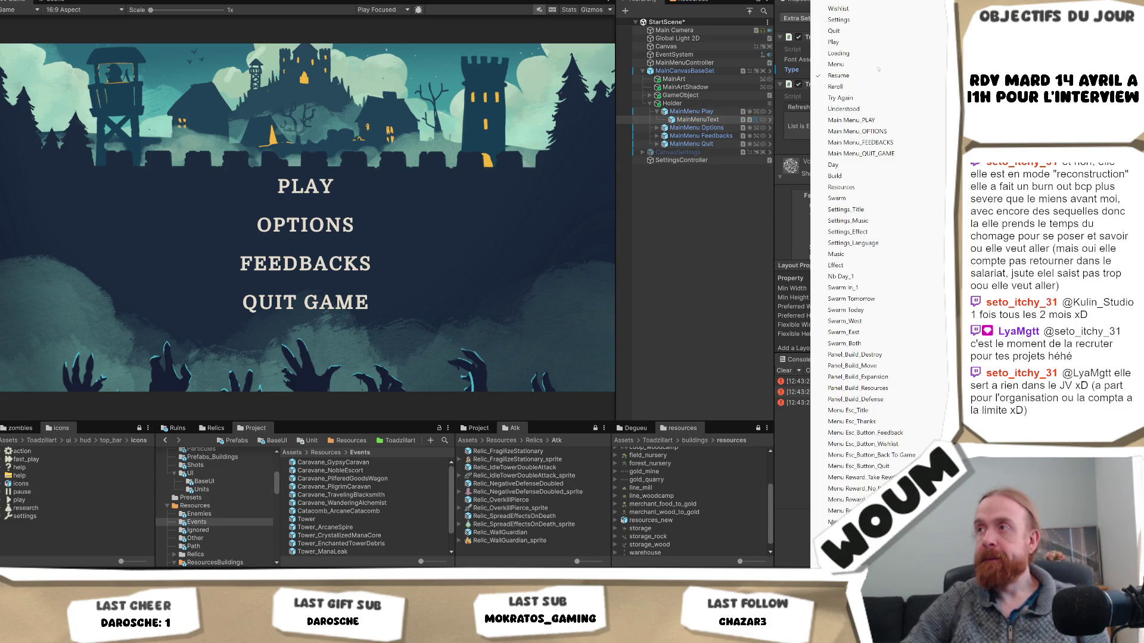
pyautogui.click(851, 120)
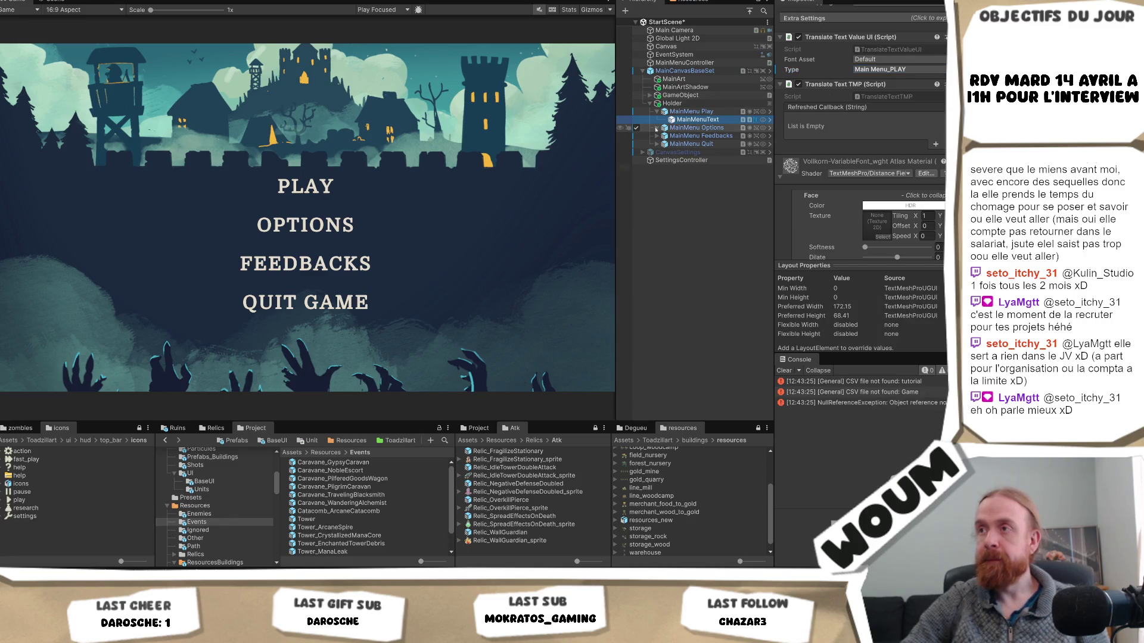
pyautogui.click(657, 128)
pyautogui.click(698, 136)
pyautogui.click(894, 69)
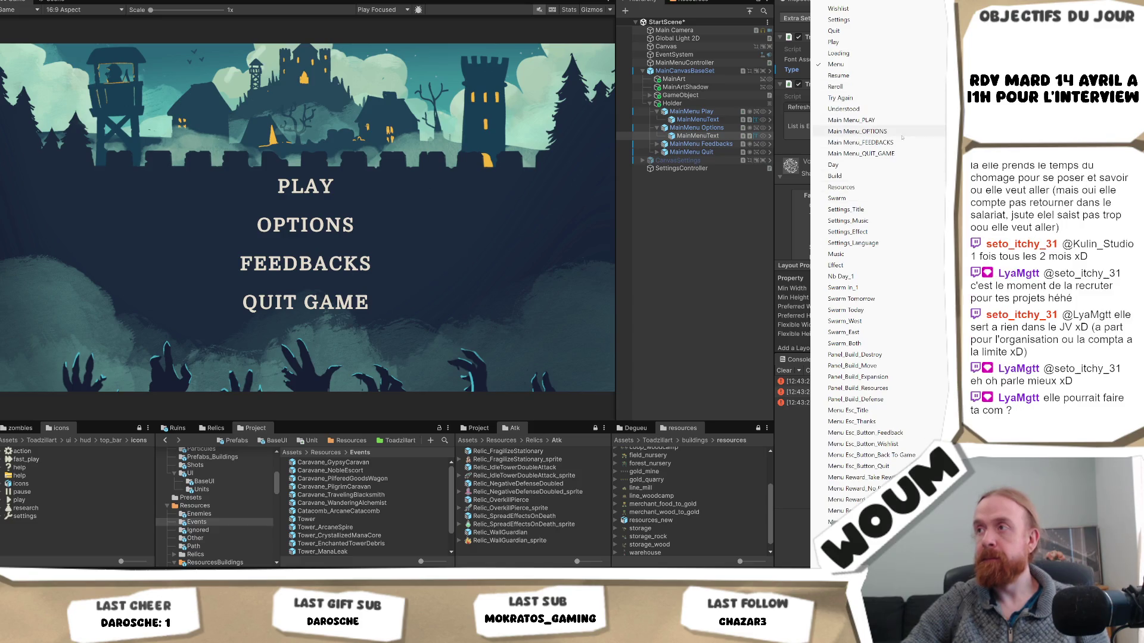
pyautogui.click(897, 132)
pyautogui.click(657, 144)
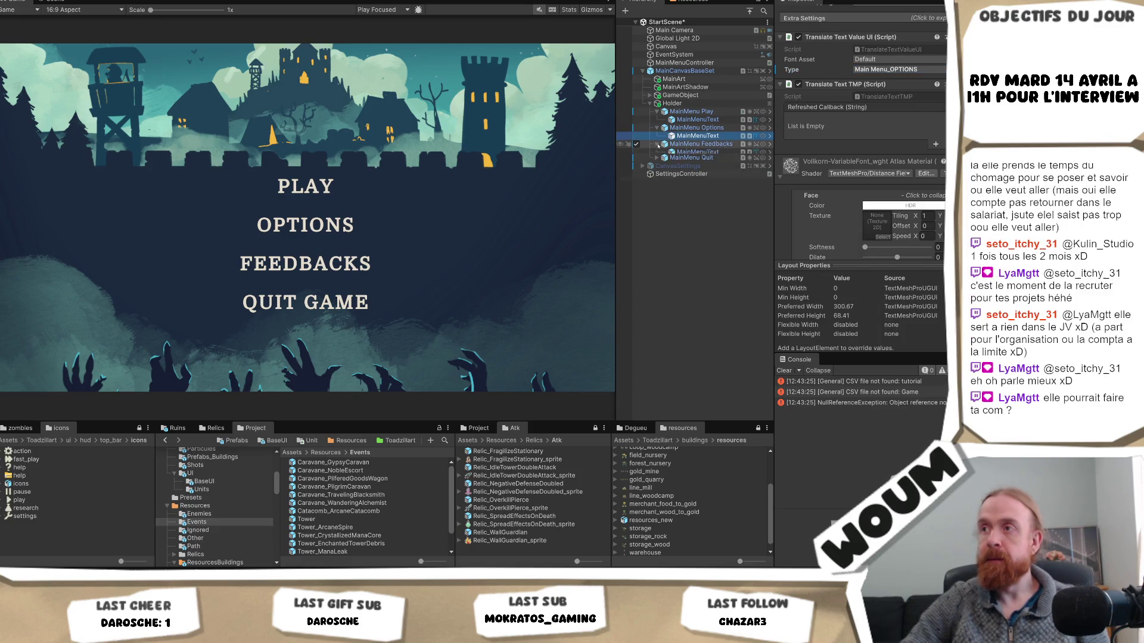
pyautogui.click(698, 152)
pyautogui.click(894, 69)
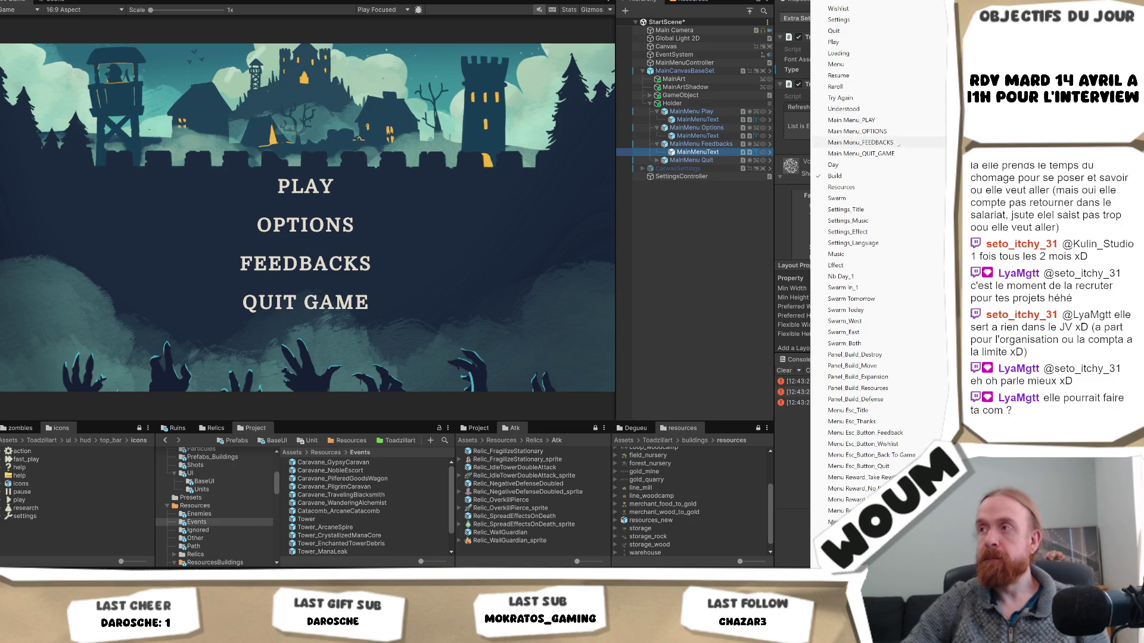
pyautogui.click(861, 142)
pyautogui.click(656, 160)
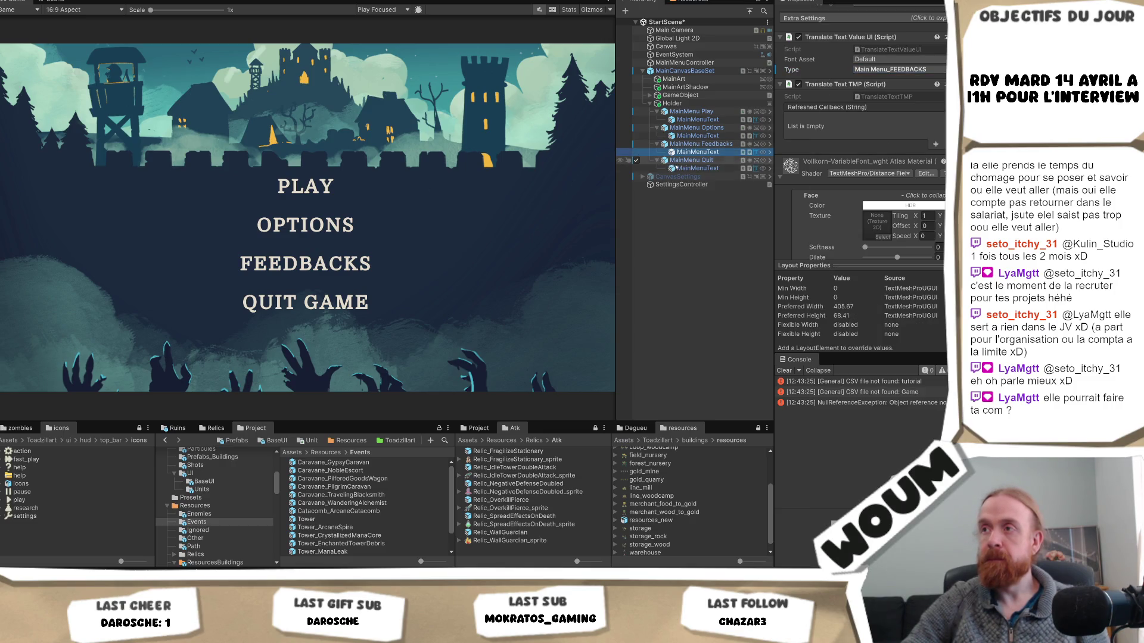
pyautogui.click(669, 168)
pyautogui.click(894, 69)
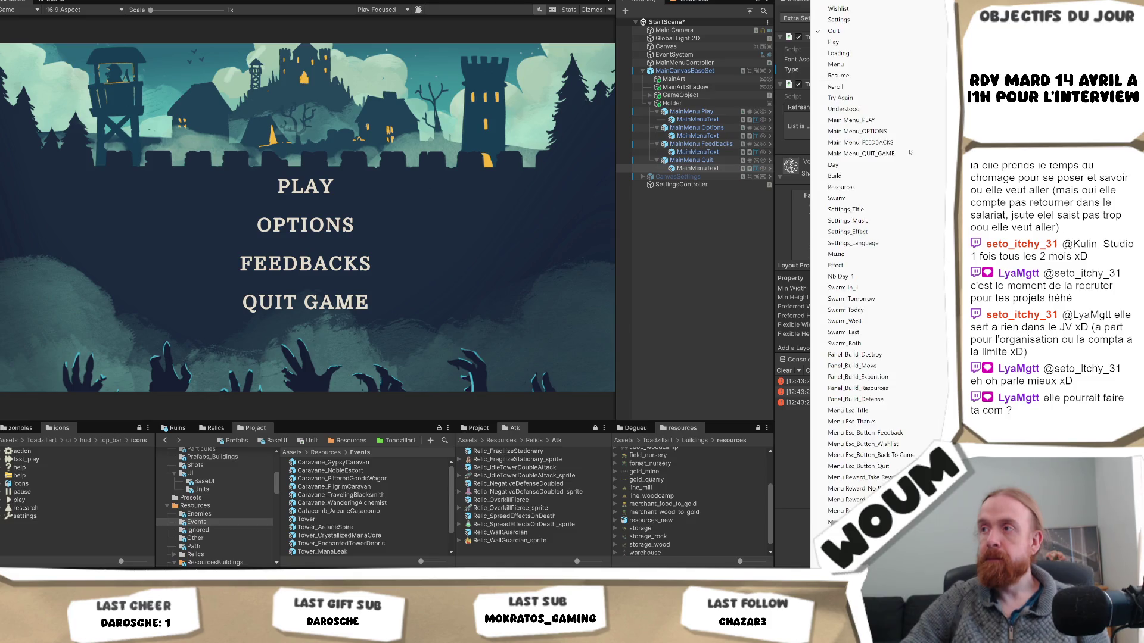
pyautogui.click(884, 153)
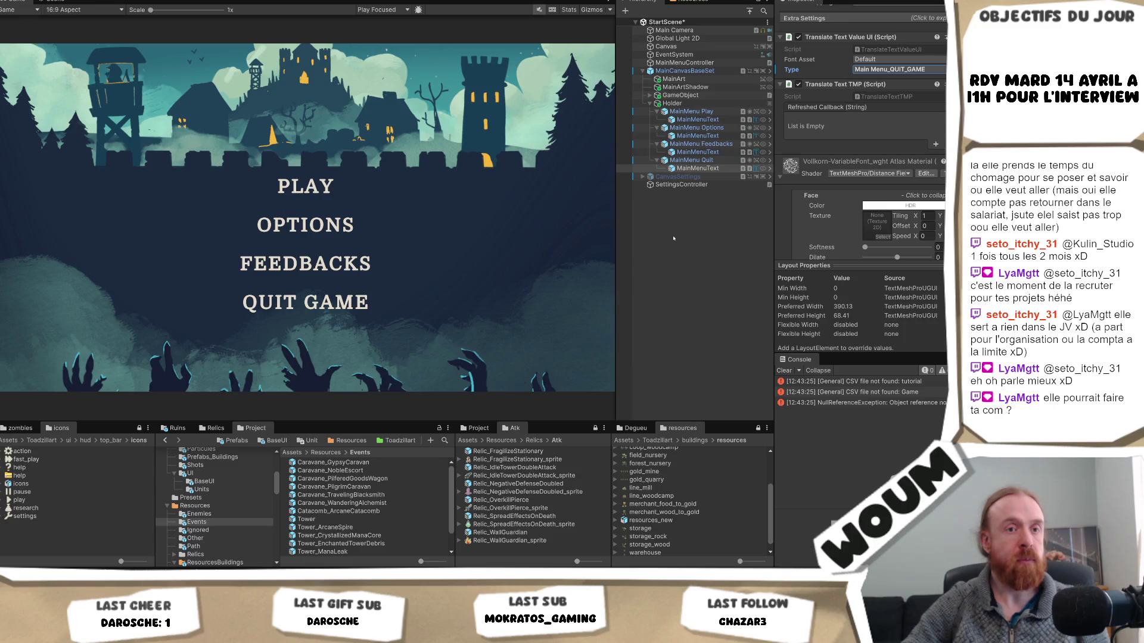
pyautogui.click(641, 191)
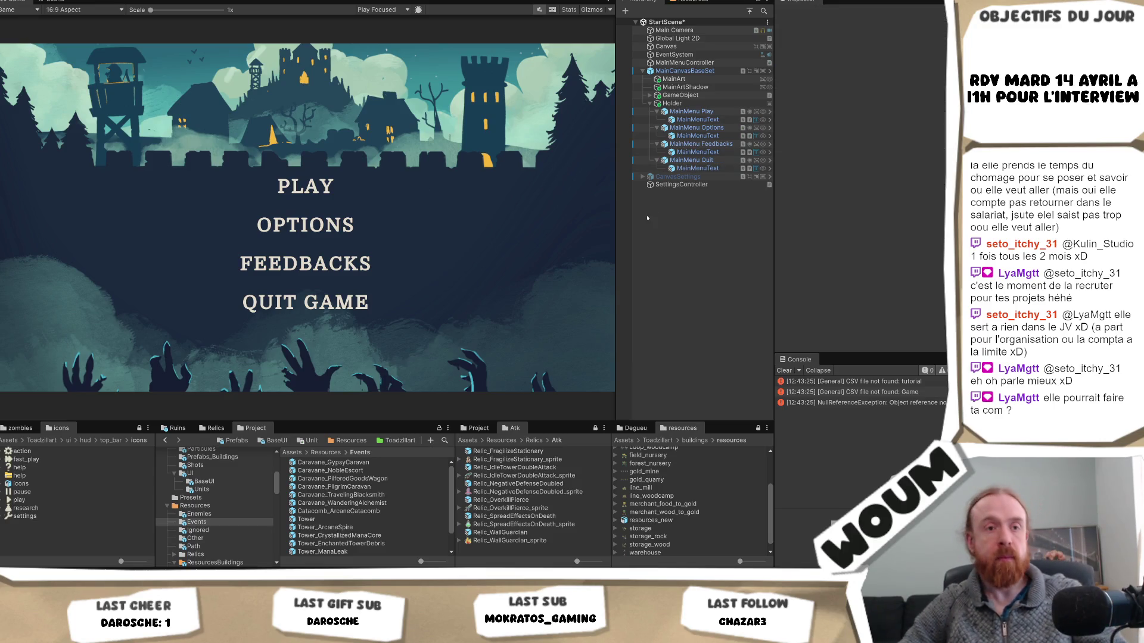
# - Save StartScene and enter Play mode to test the main menu
pyautogui.hotkey('ctrl', 's')
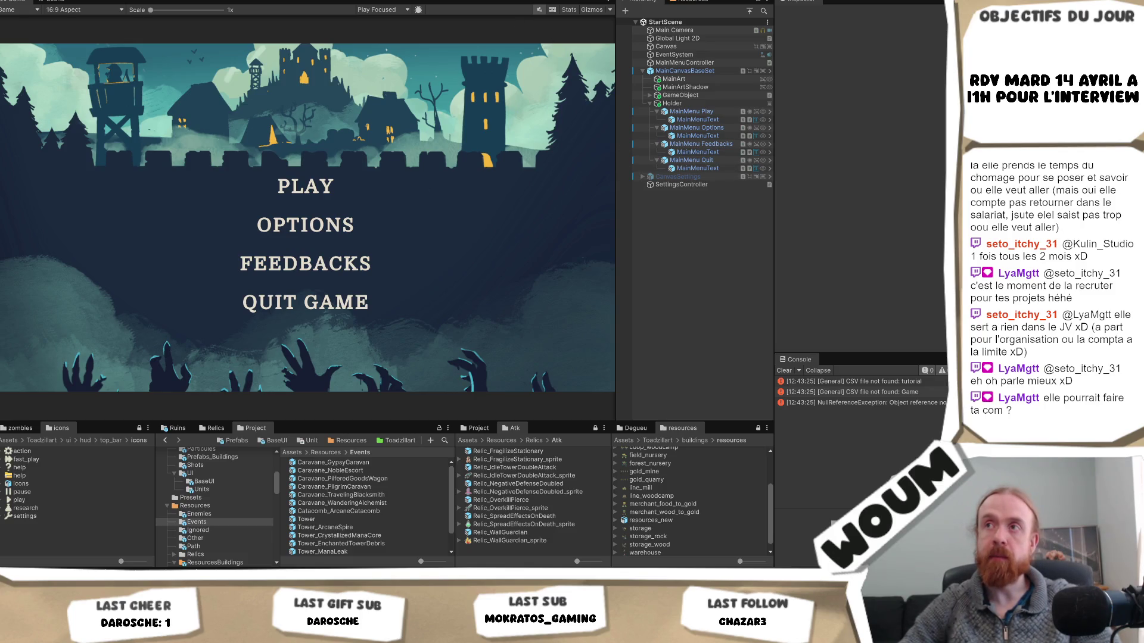
pyautogui.click(479, 3)
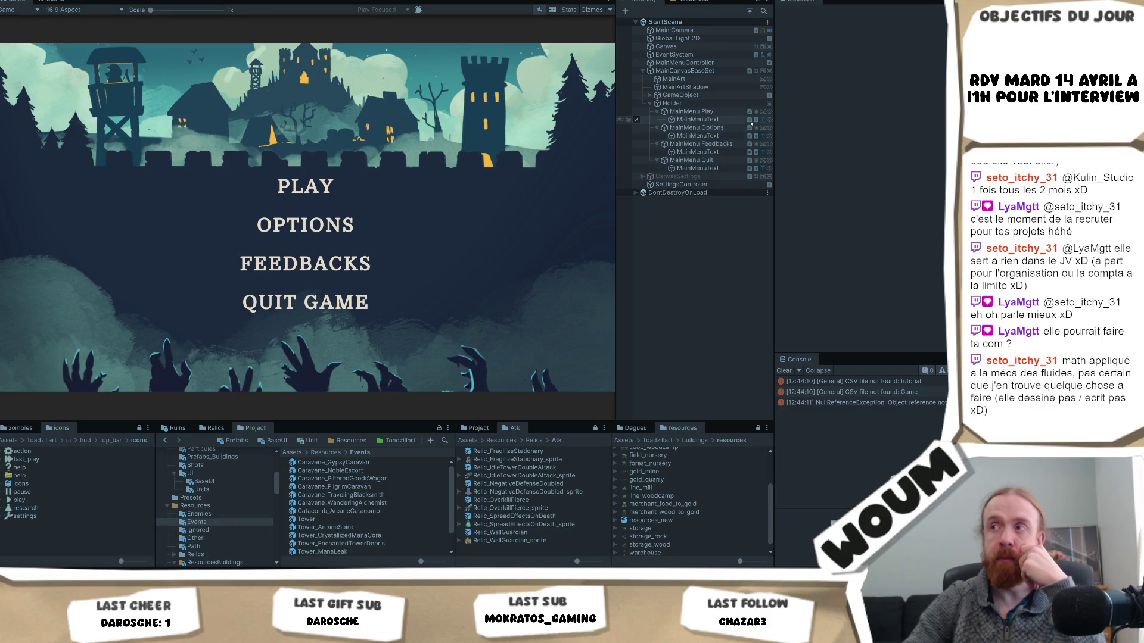
# - Inspect MainMenu Play while the game runs, then stop Play mode
pyautogui.click(691, 111)
pyautogui.scroll(-5, 882, 172)
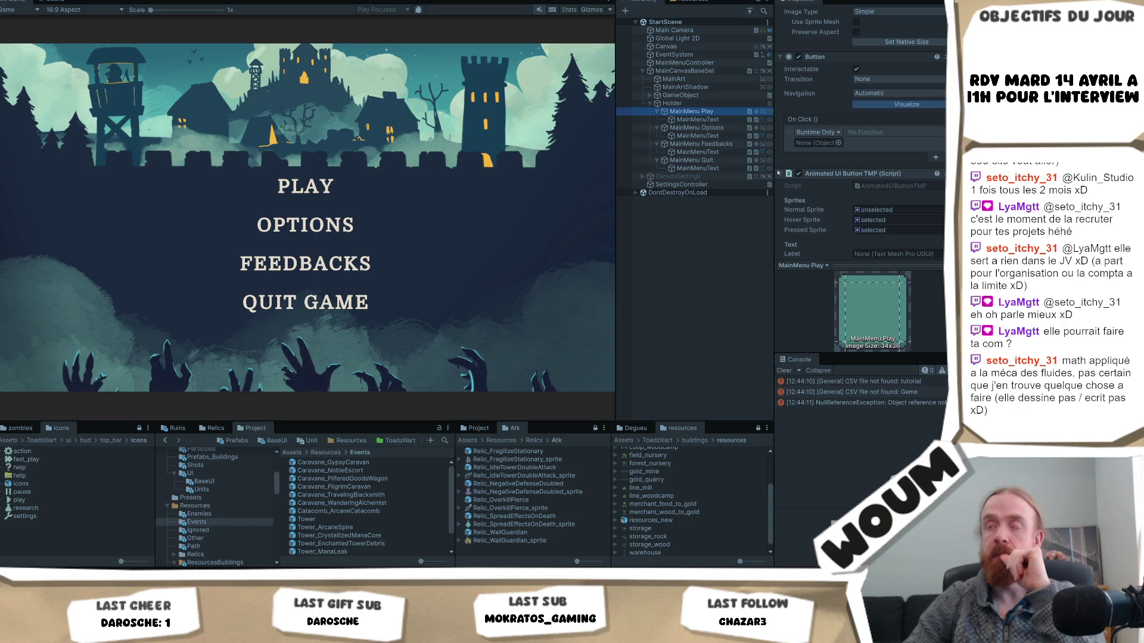
pyautogui.click(310, 186)
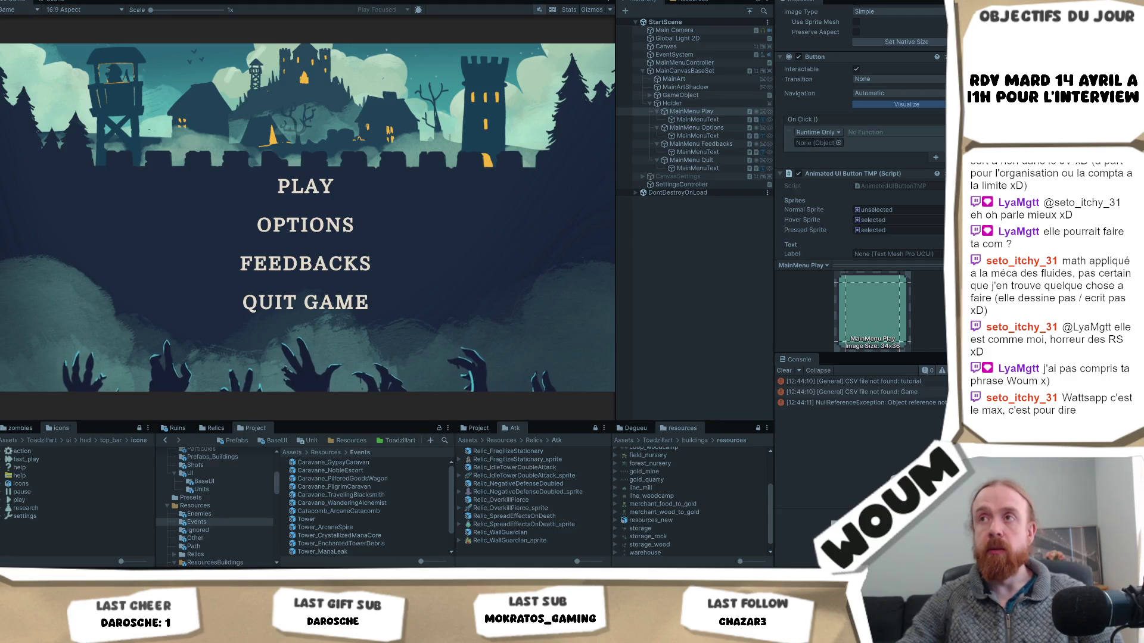
pyautogui.hotkey('ctrl', 'p')
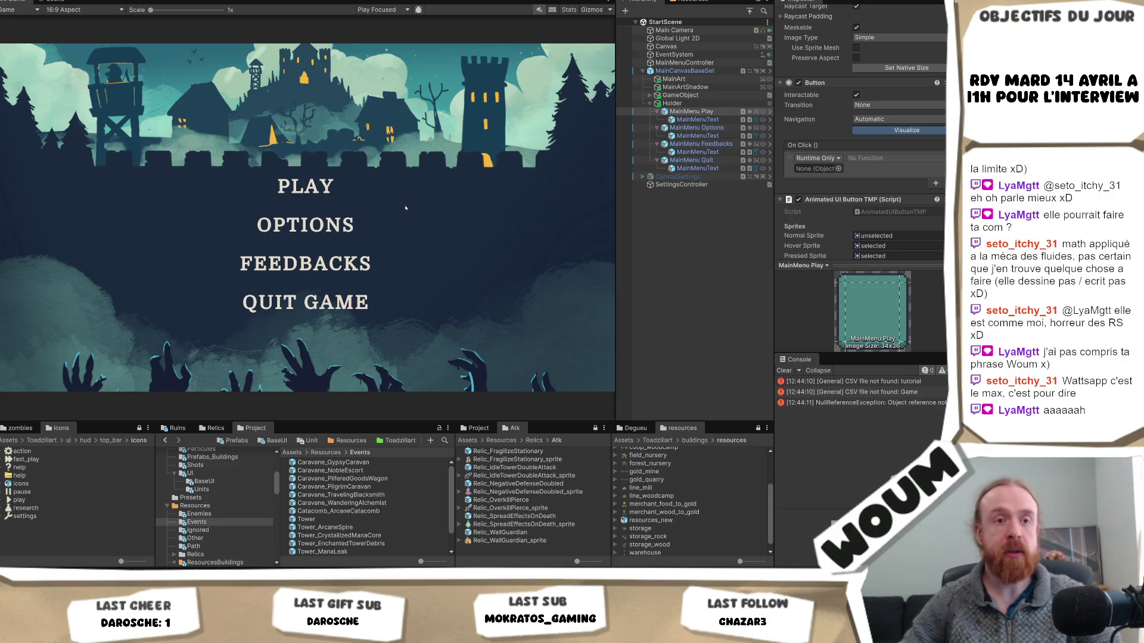
# - Review MainMenu Play's Animated UI Button TMP: label unassigned, hover scale 1.1
pyautogui.click(679, 113)
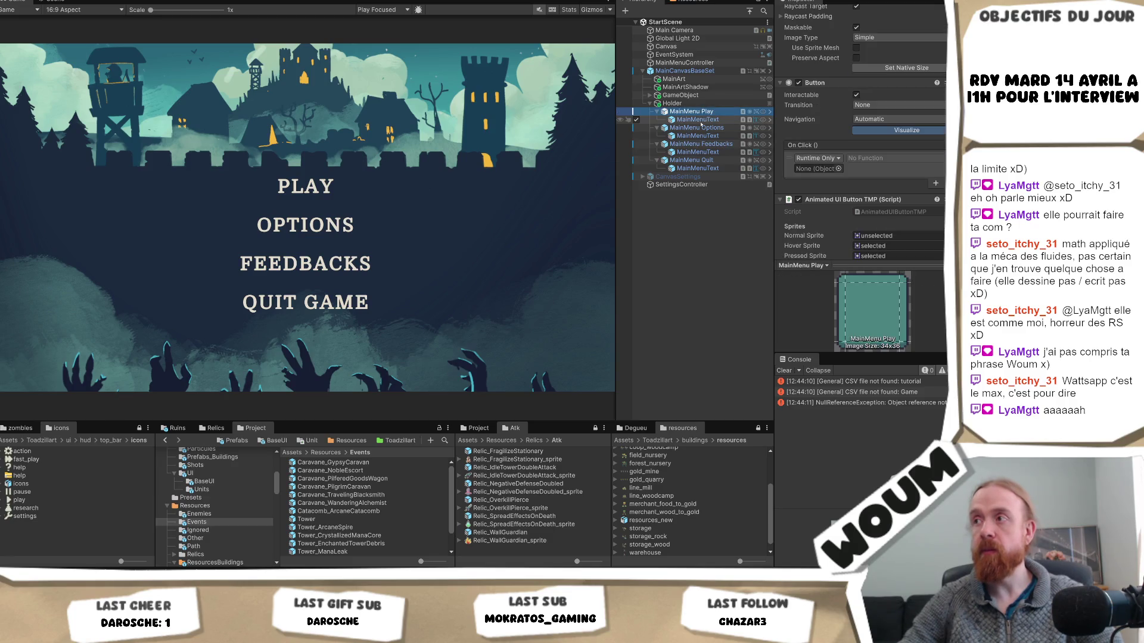
pyautogui.scroll(-6, 928, 201)
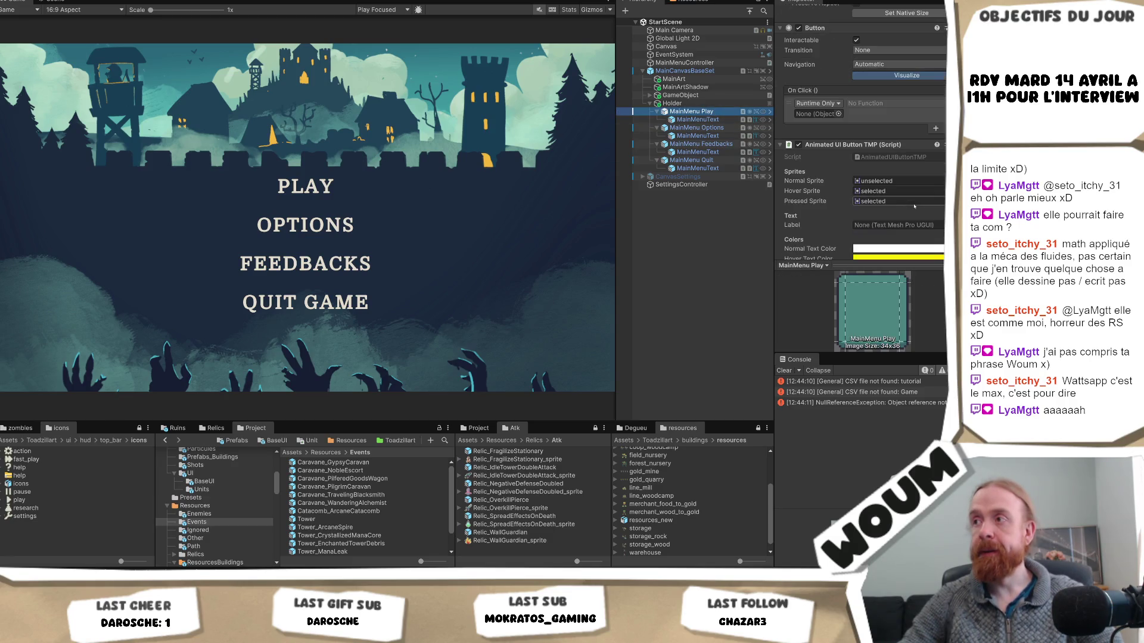
pyautogui.scroll(-1, 914, 206)
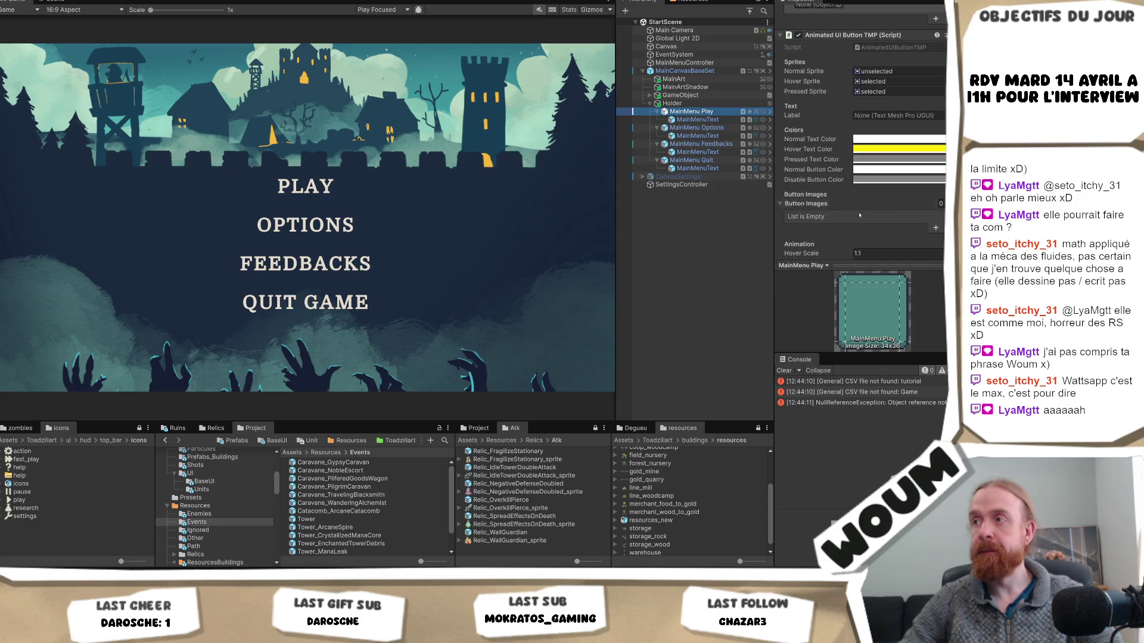
pyautogui.scroll(-2, 852, 213)
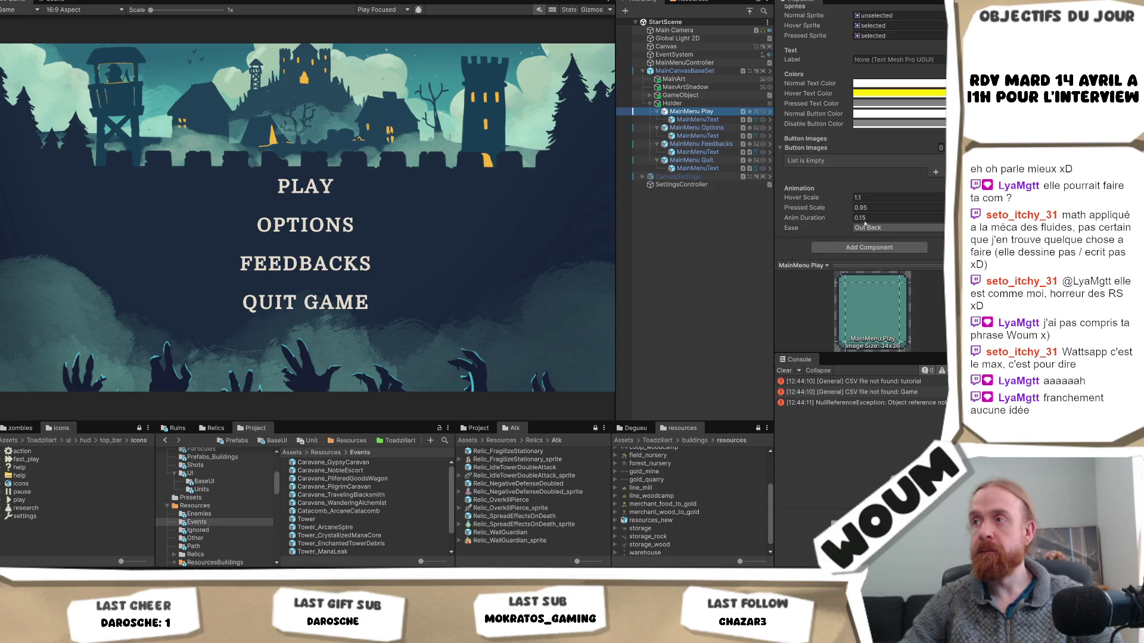
pyautogui.scroll(4, 905, 190)
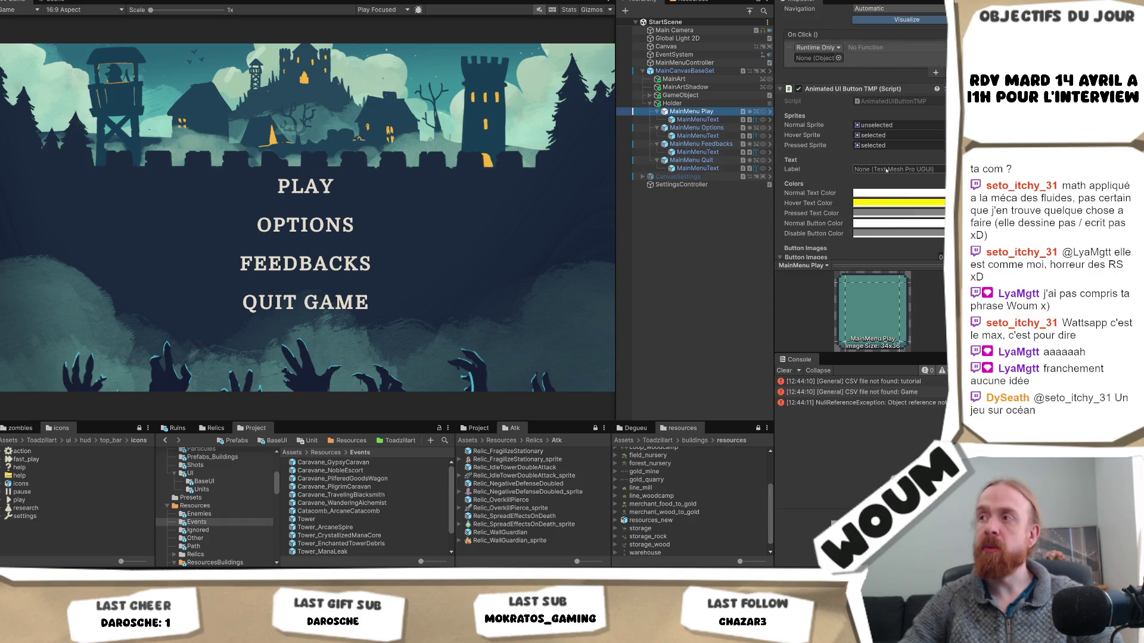
pyautogui.scroll(-2, 863, 181)
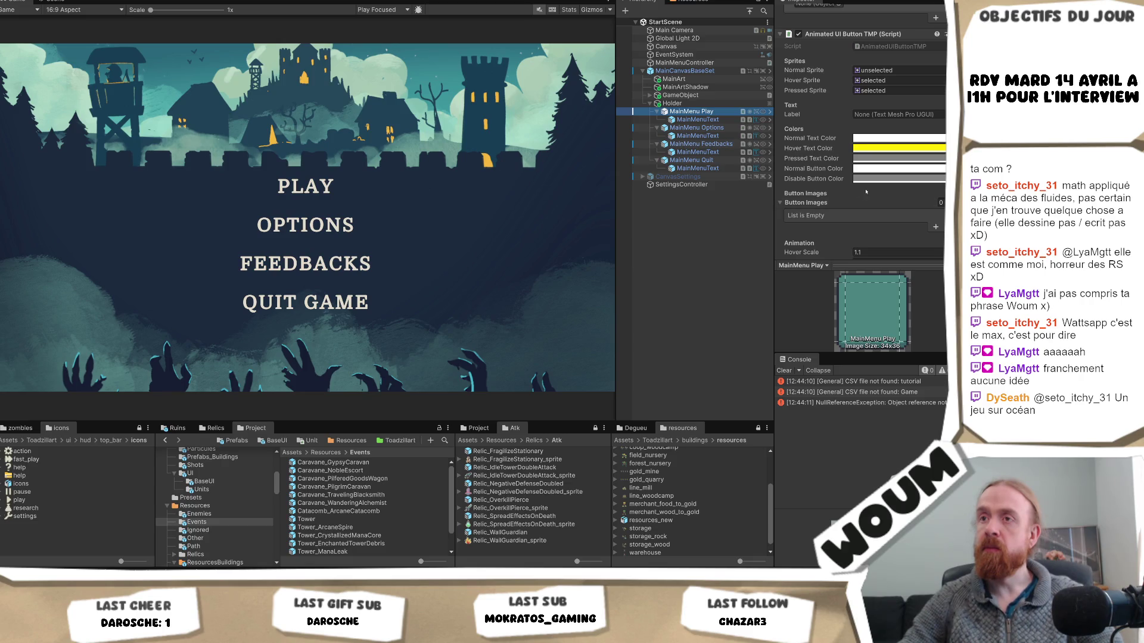
pyautogui.scroll(2, 865, 191)
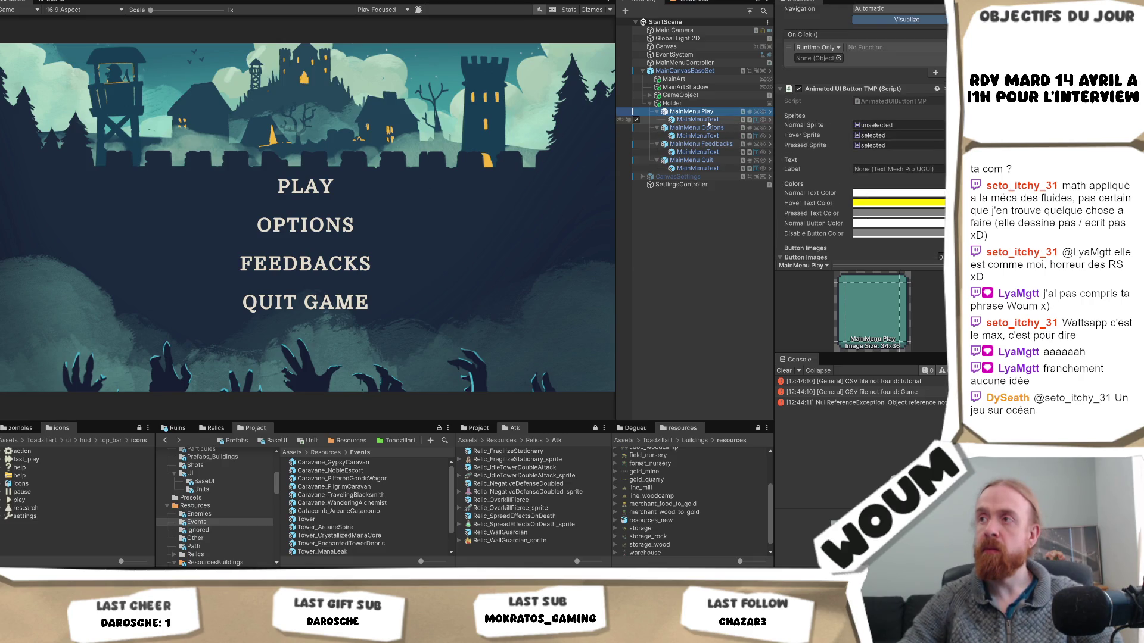
pyautogui.scroll(10, 861, 178)
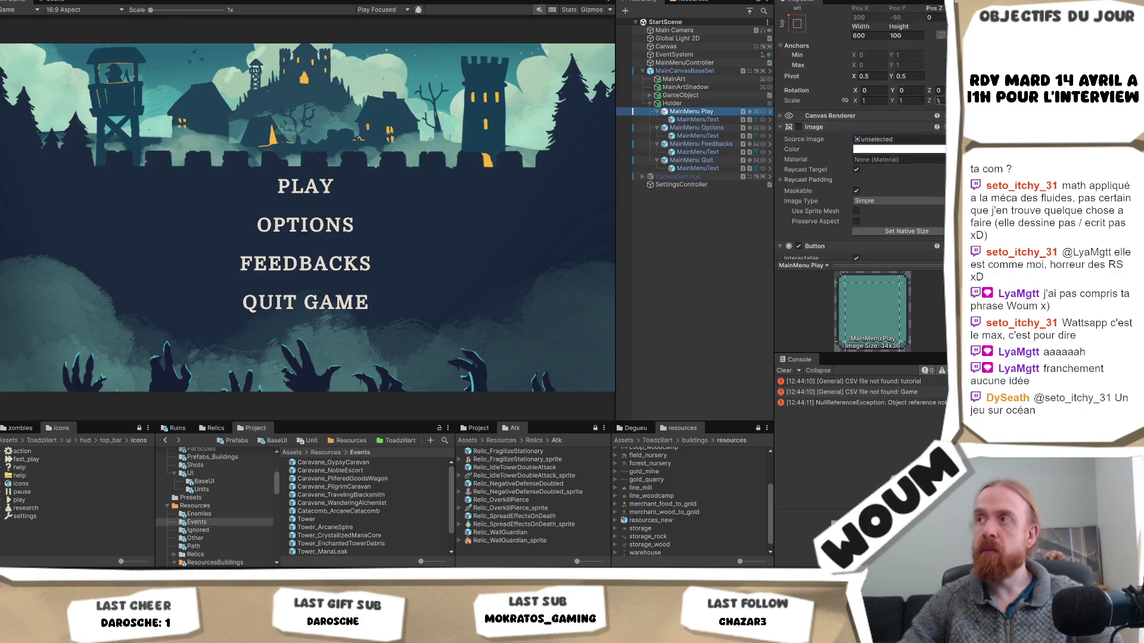
# - Open the MainMenuButton prefab, set MainMenuText as the animated button's label, and play
pyautogui.doubleClick(631, 111)
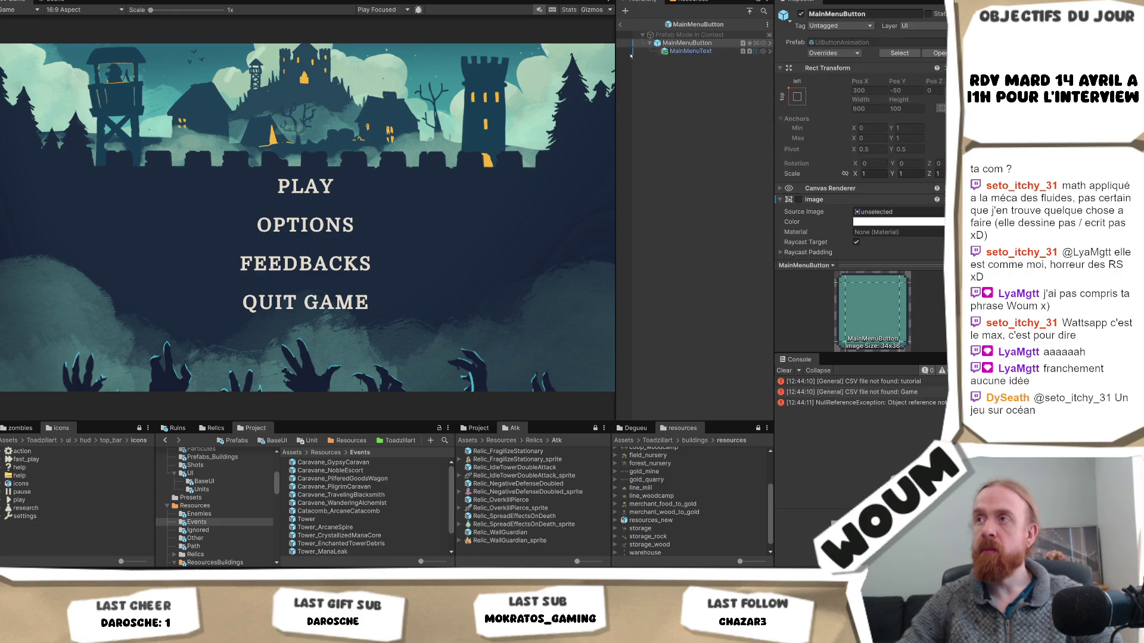
pyautogui.scroll(-10, 870, 149)
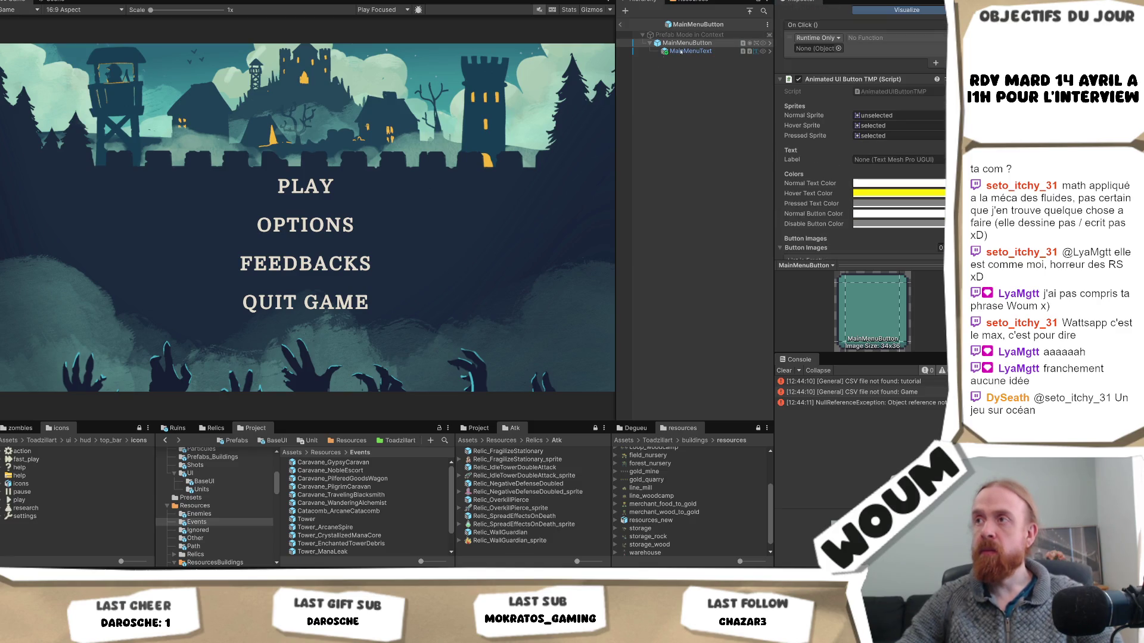
pyautogui.moveTo(684, 52); pyautogui.dragTo(893, 160)
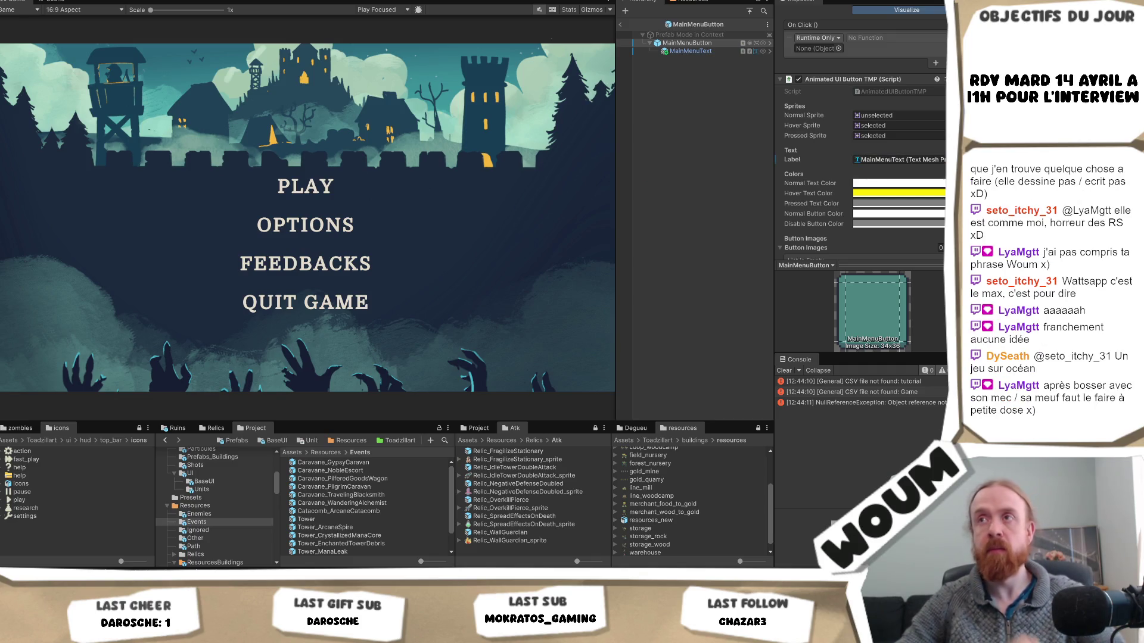
pyautogui.hotkey('ctrl', 'p')
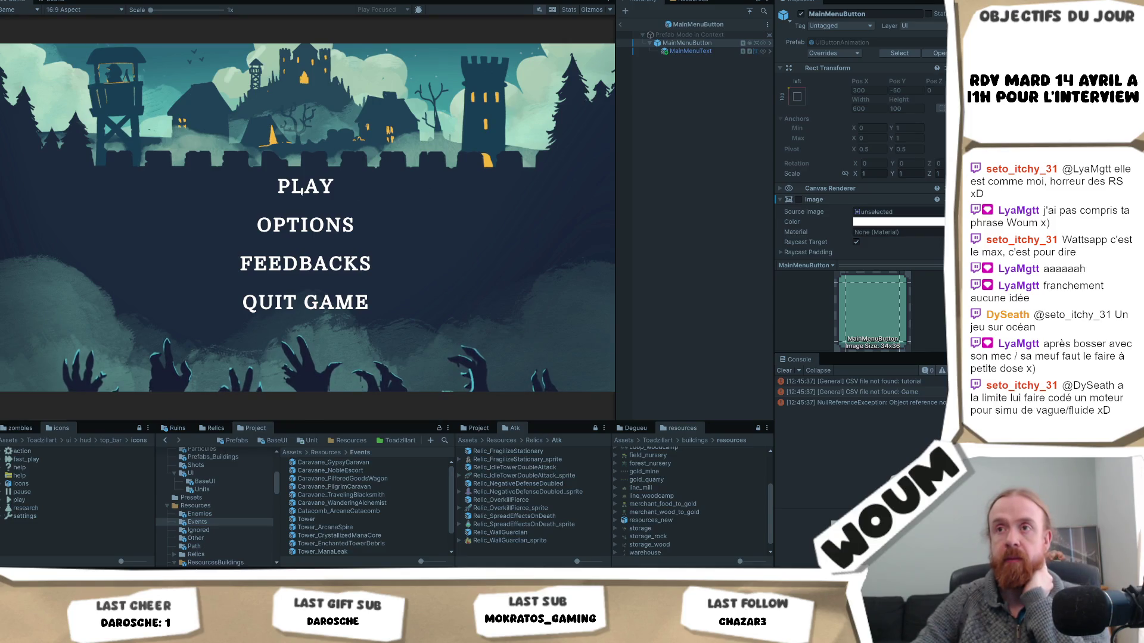
# - Try a teal background on the PLAY button's Image, remove it, then stop Play mode
pyautogui.click(620, 24)
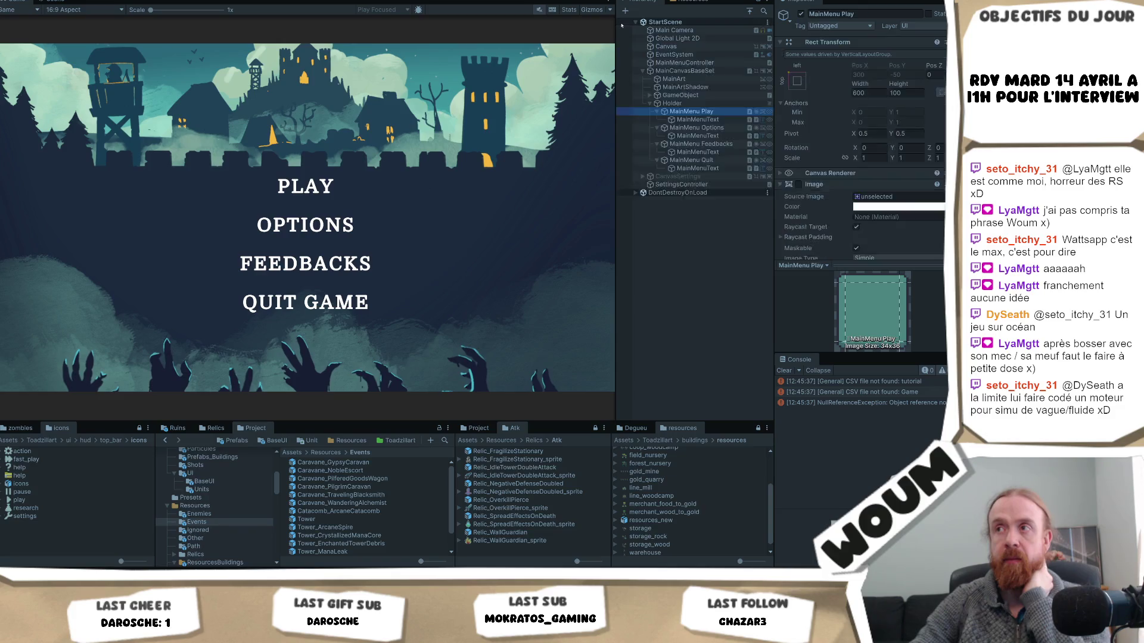
pyautogui.click(672, 103)
pyautogui.click(700, 112)
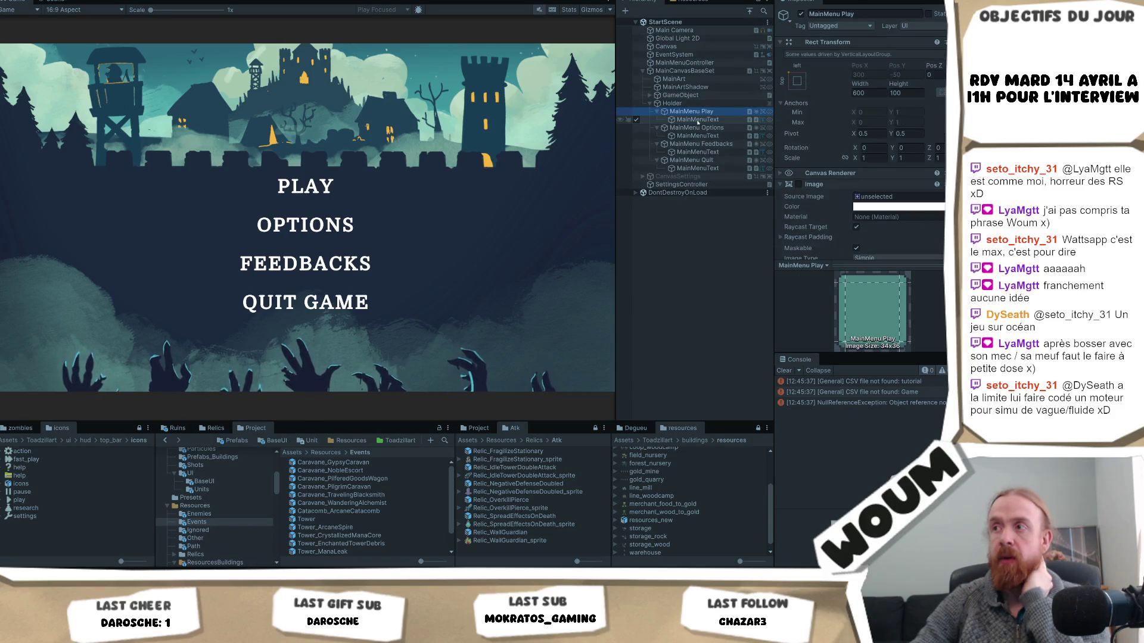
pyautogui.scroll(-3, 836, 173)
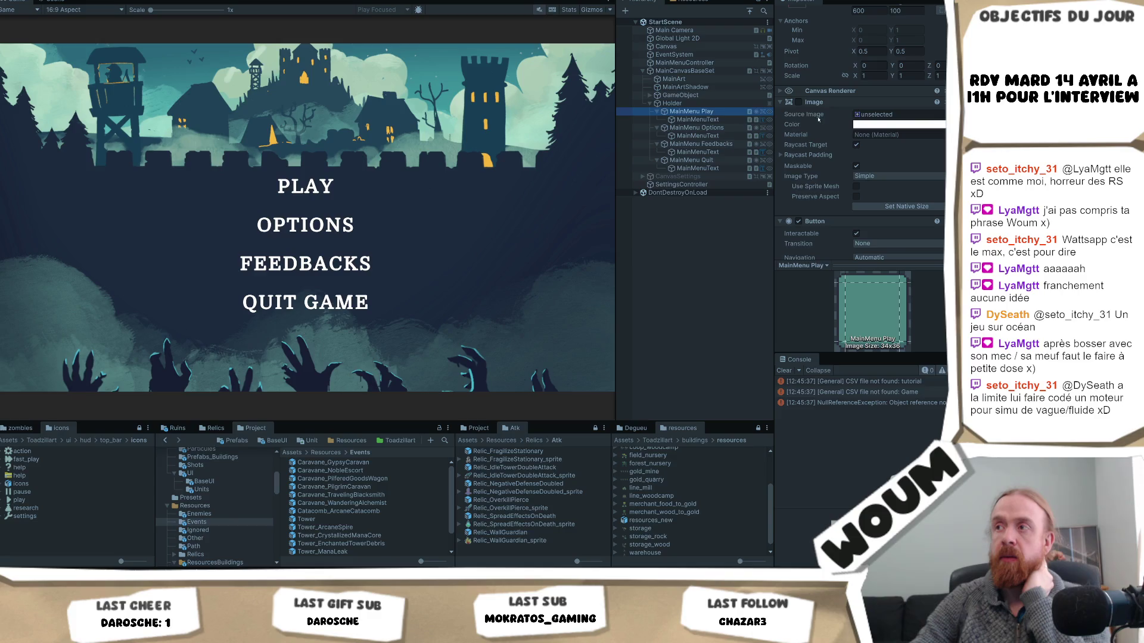
pyautogui.click(799, 103)
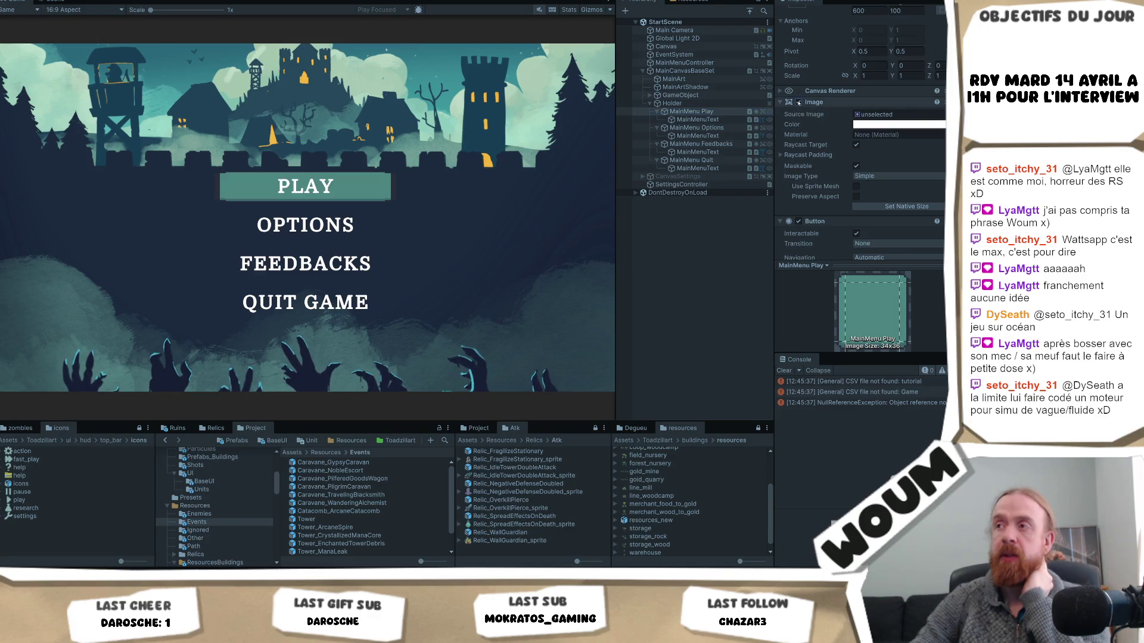
pyautogui.click(898, 124)
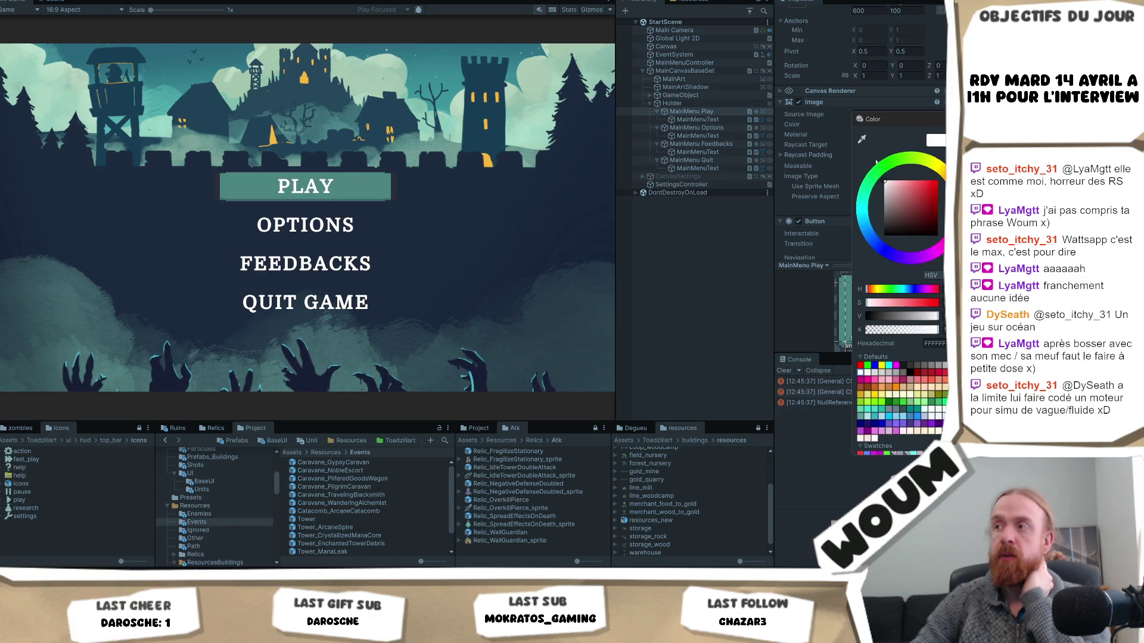
pyautogui.moveTo(905, 324); pyautogui.dragTo(866, 324)
pyautogui.click(424, 201)
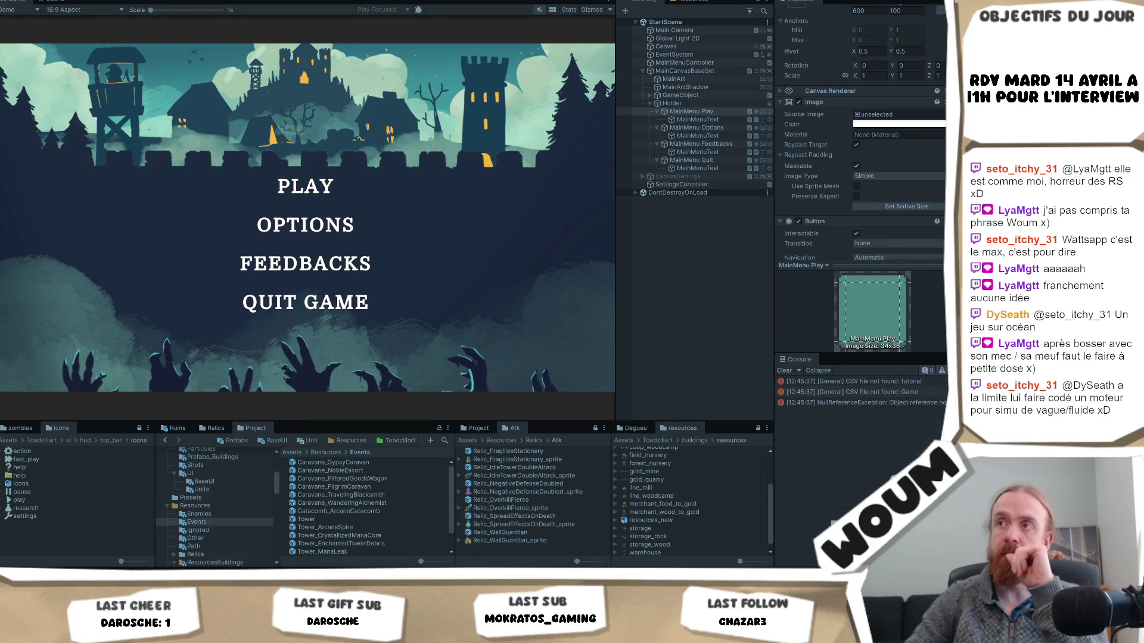
pyautogui.hotkey('ctrl', 'p')
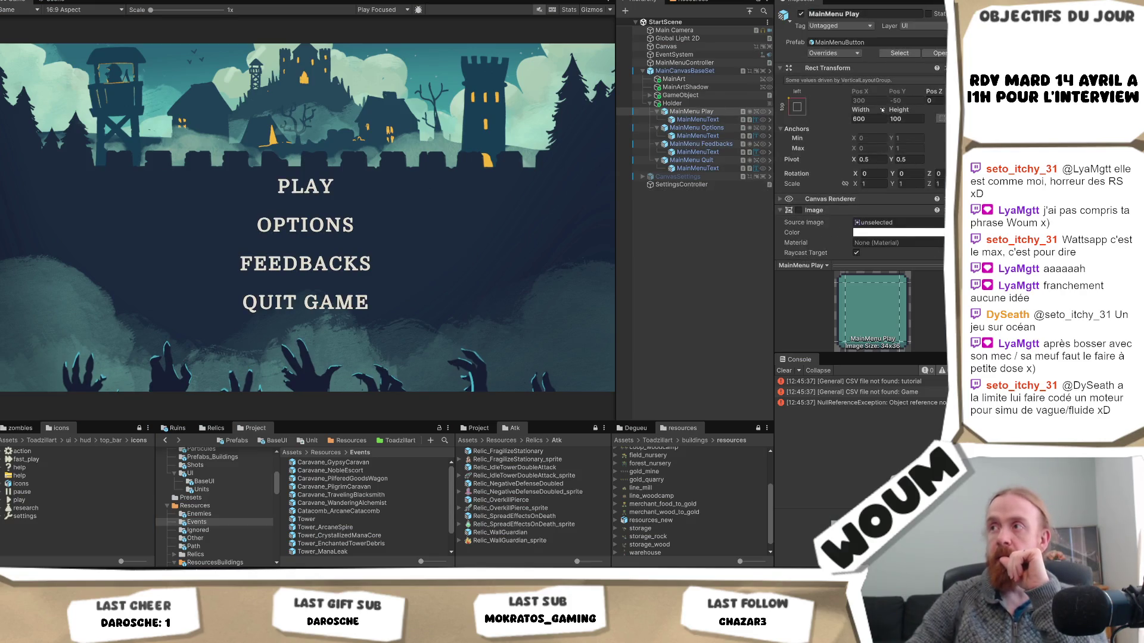
# - Enable the Image background on the MainMenuButton prefab and open its background colour
pyautogui.click(769, 112)
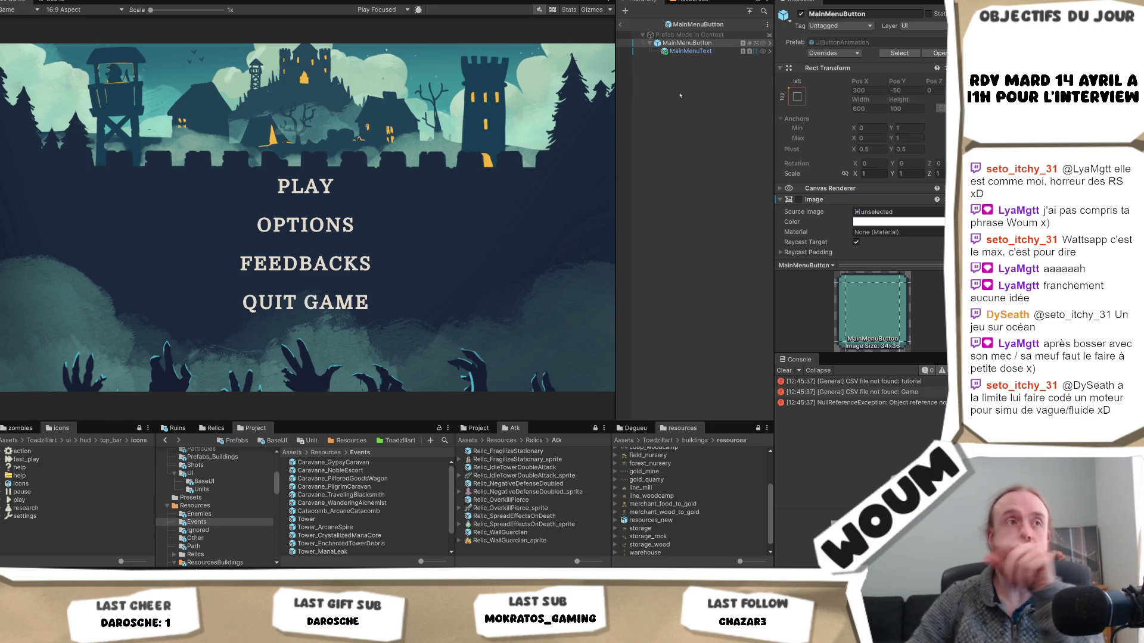
pyautogui.scroll(-2, 907, 145)
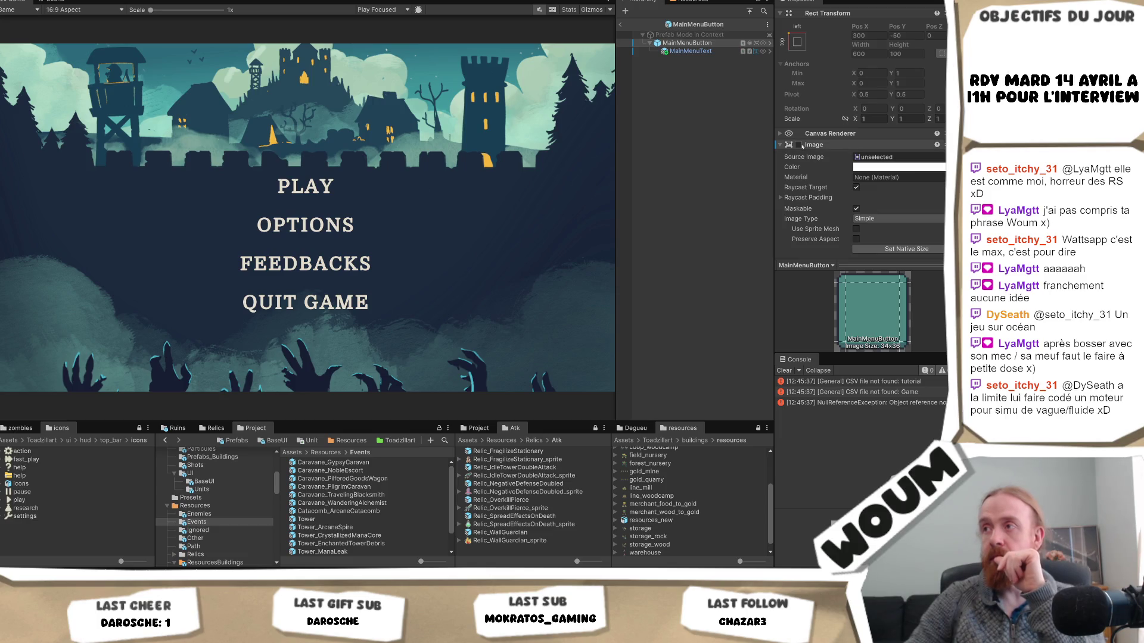
pyautogui.click(798, 145)
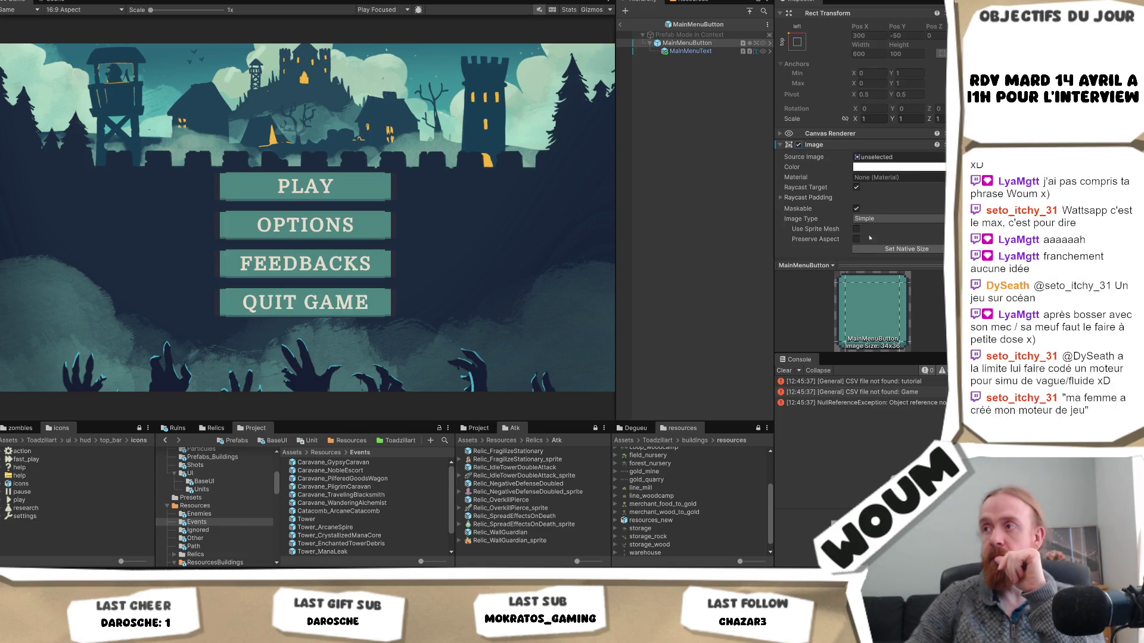
pyautogui.click(893, 167)
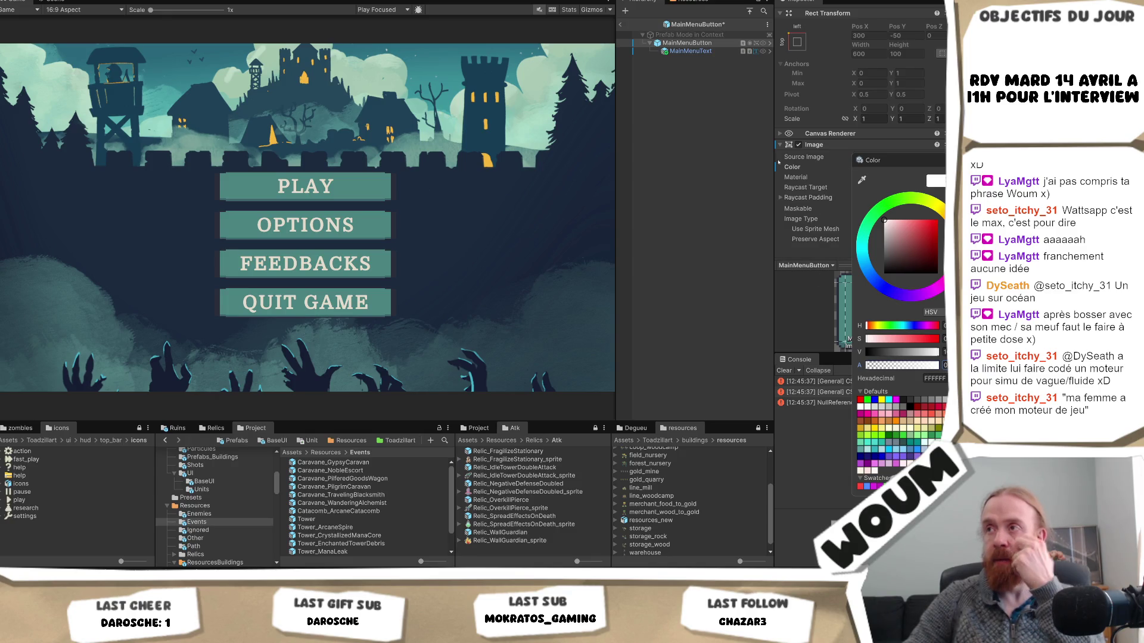
pyautogui.click(690, 51)
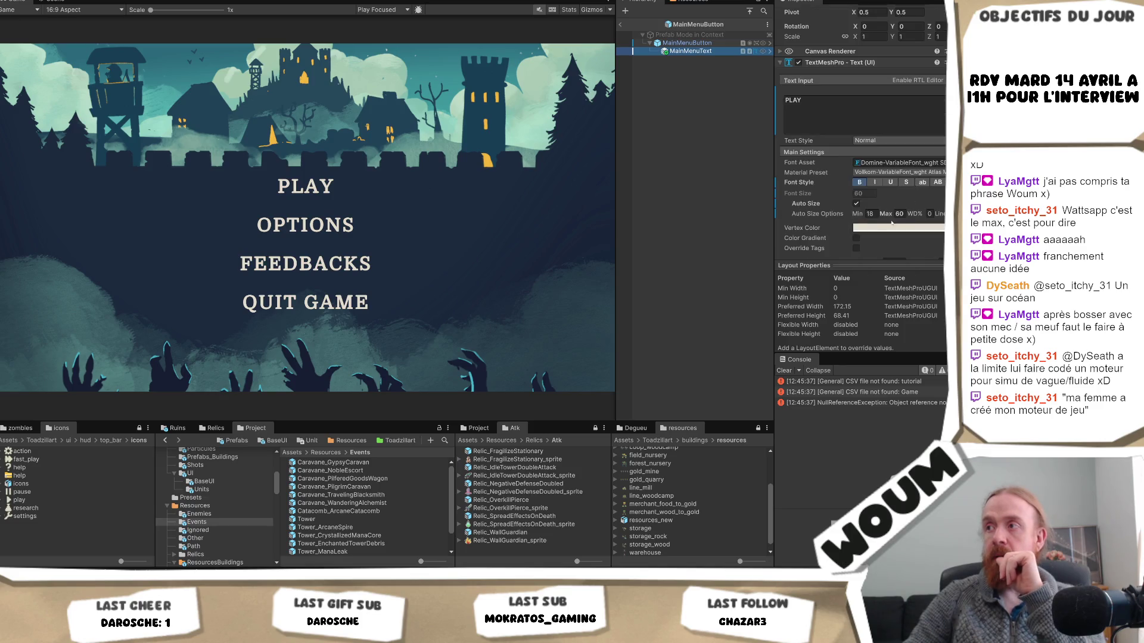
# - Turn off Auto Size on the menu button text and fix its font size at 60
pyautogui.click(857, 203)
pyautogui.write('50')
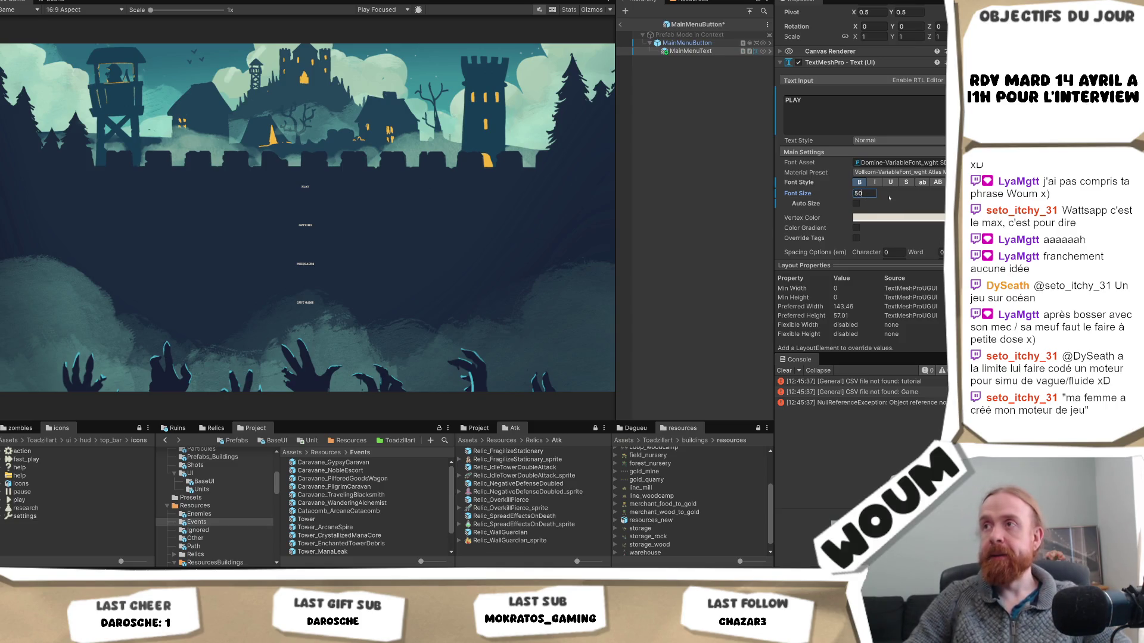
pyautogui.press('Return')
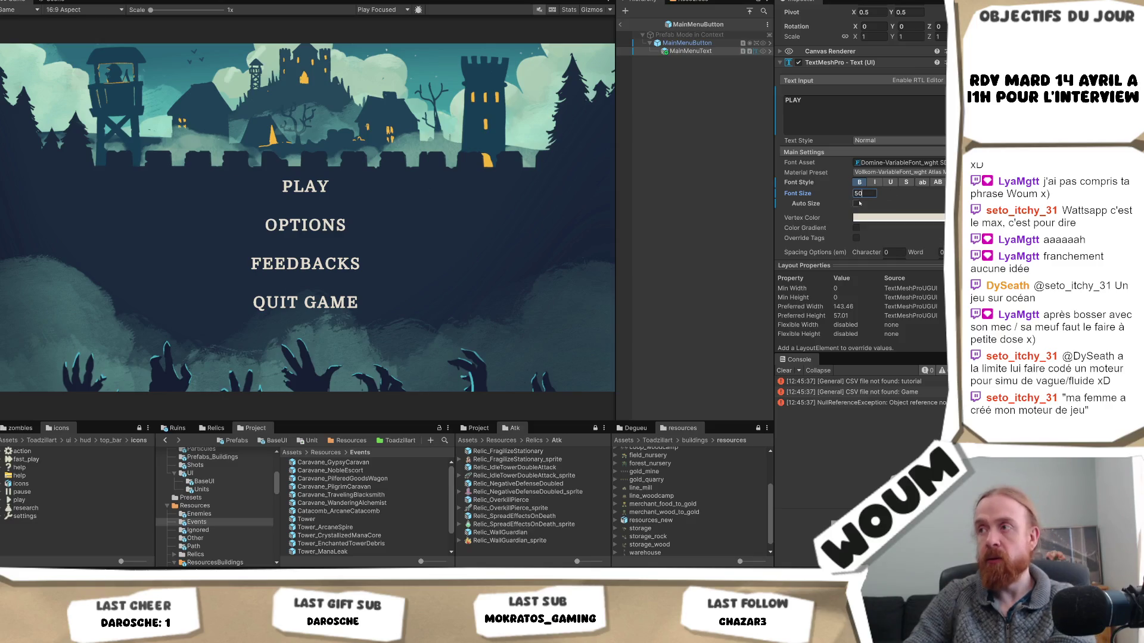
pyautogui.write('60')
pyautogui.press('Return')
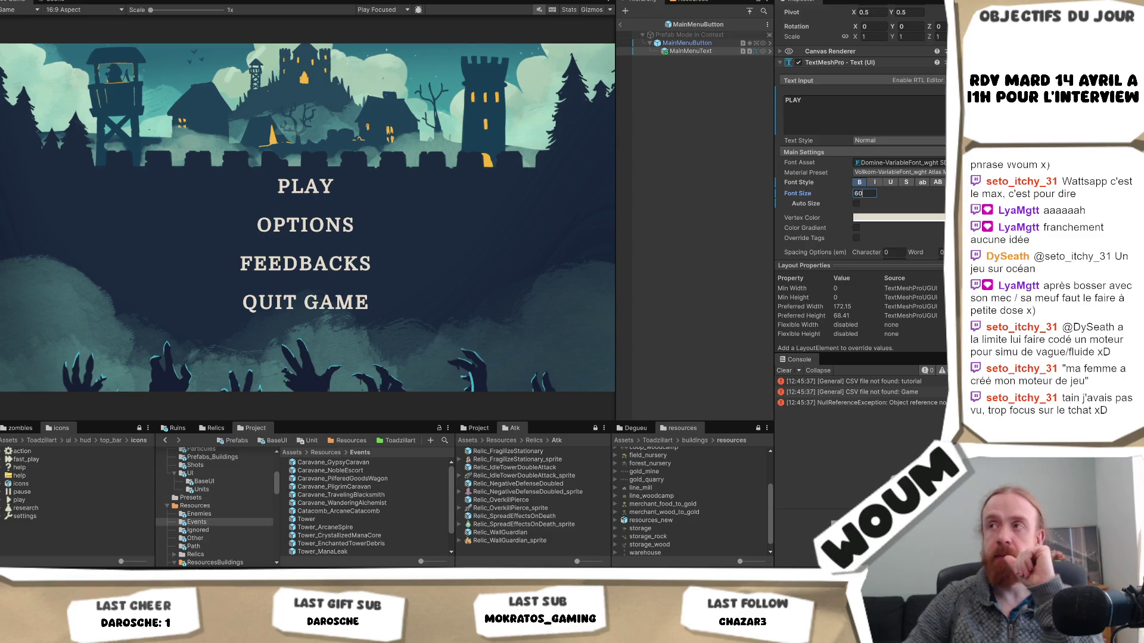
pyautogui.click(619, 25)
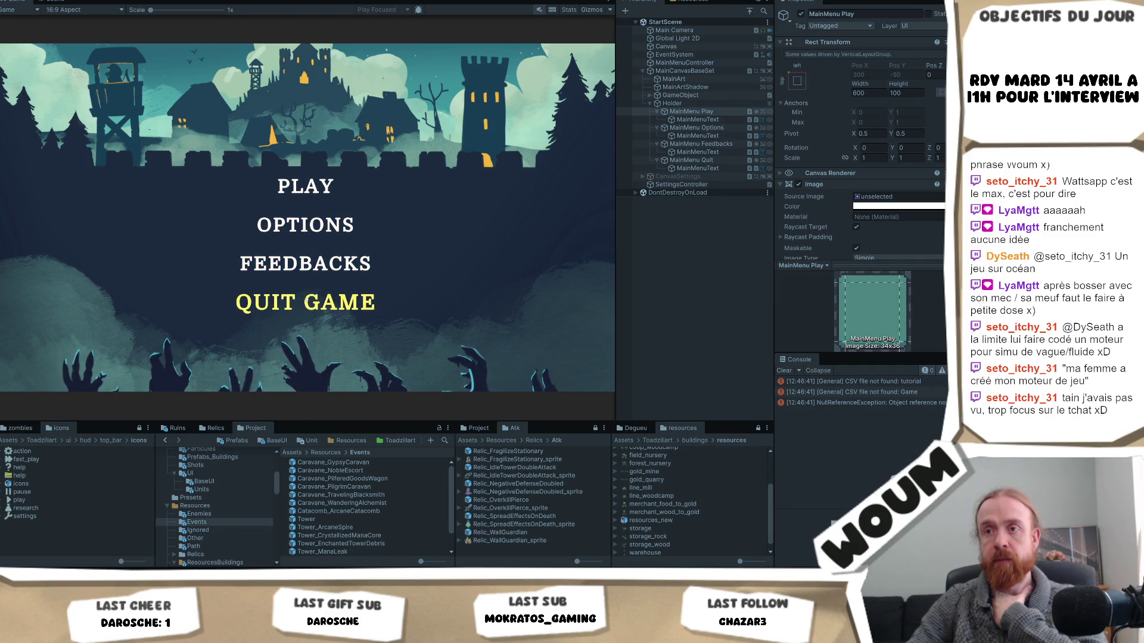
# - Move the yellow highlight between PLAY, OPTIONS and FEEDBACKS with the Up and Down arrow keys
pyautogui.press('Up')
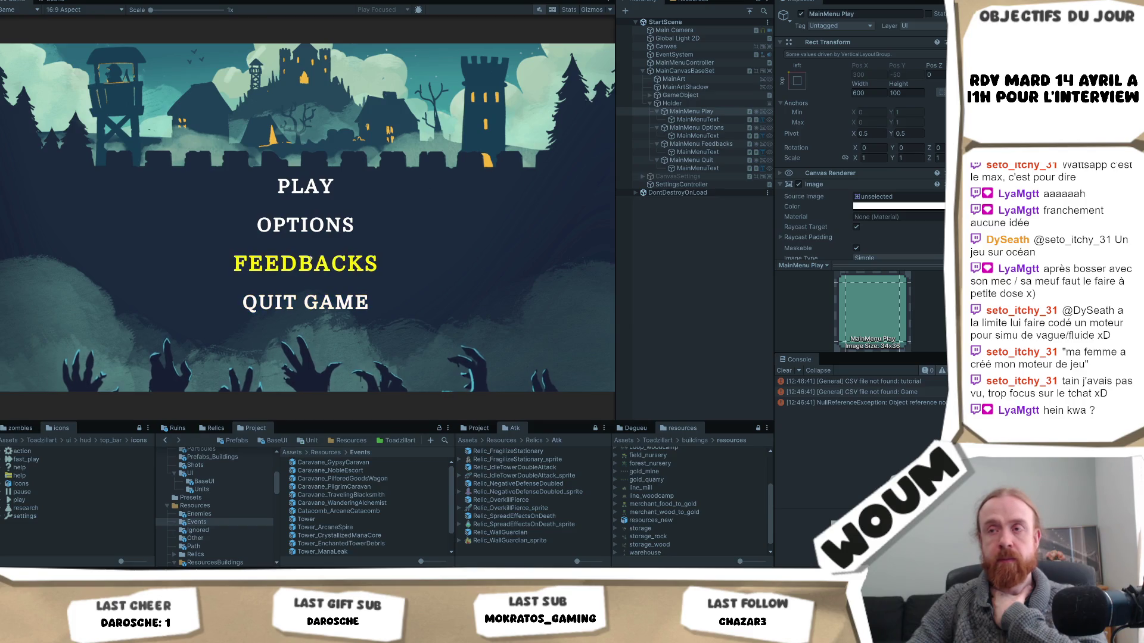
pyautogui.press('Up')
pyautogui.press('Down')
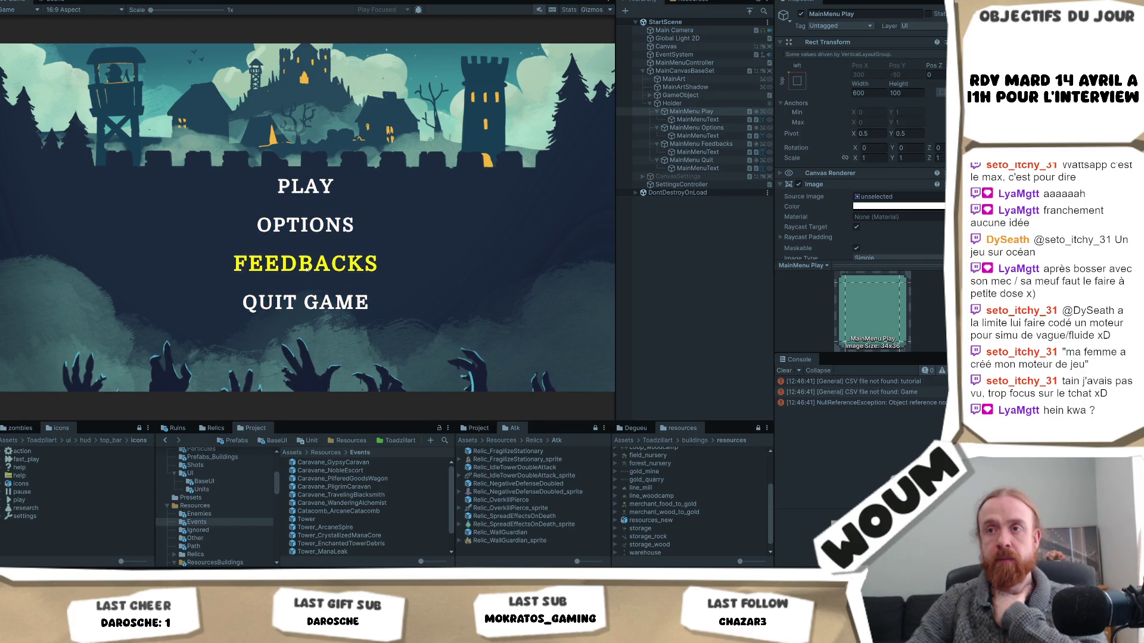
pyautogui.press('Up')
pyautogui.press('Up')
pyautogui.press('Down')
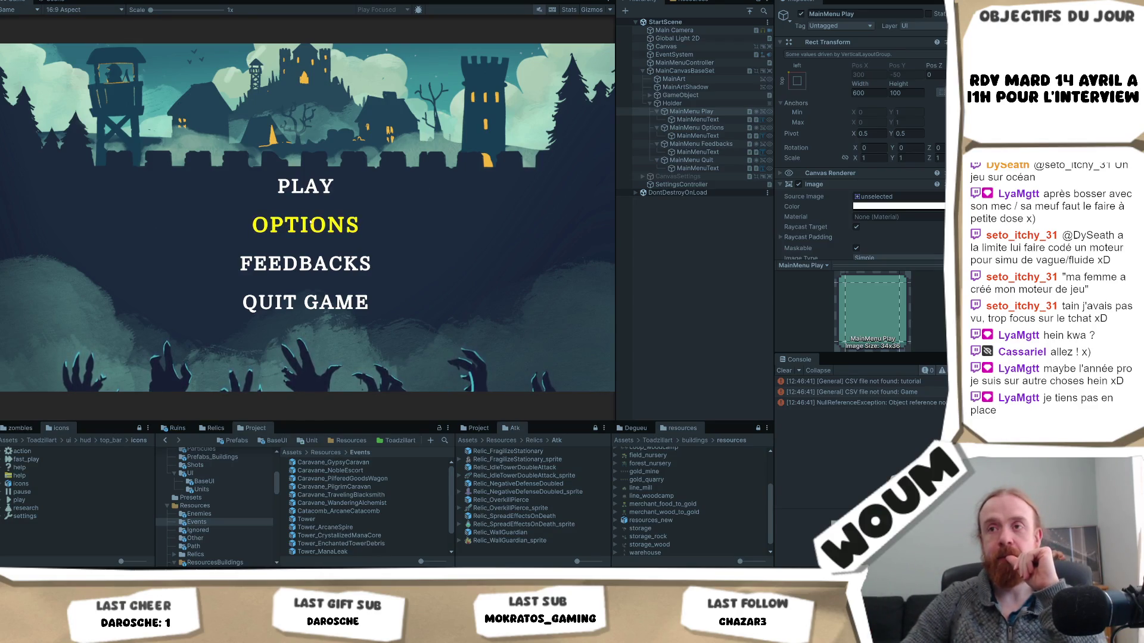
# - Sample a soft orange-gold hover text colour for the PLAY button with the eyedropper
pyautogui.click(691, 111)
pyautogui.scroll(-10, 865, 210)
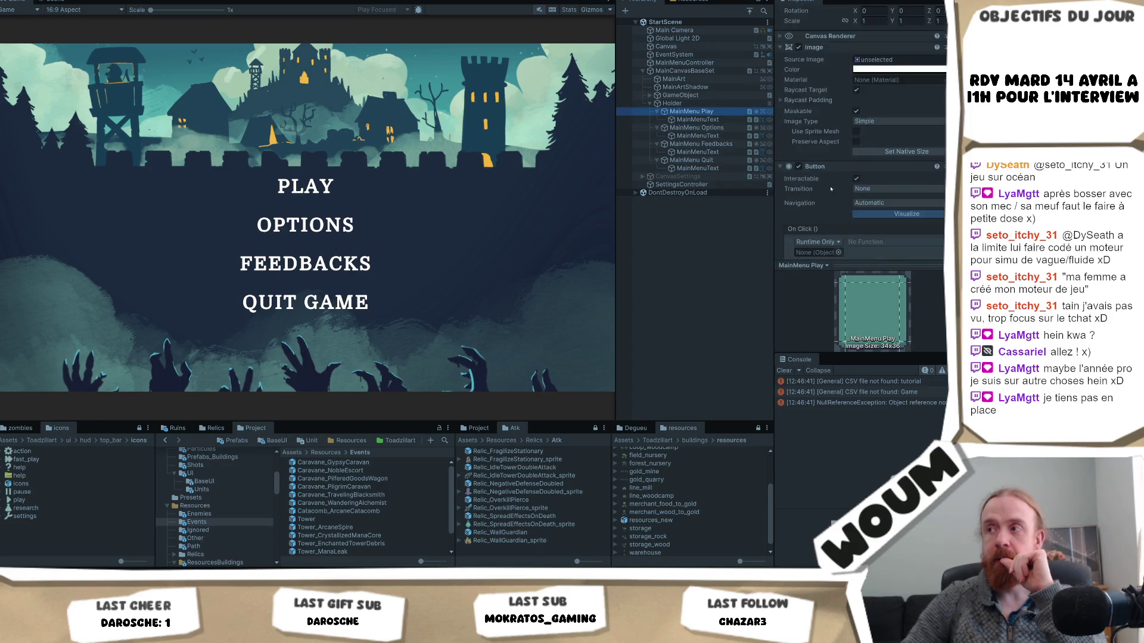
pyautogui.scroll(-4, 865, 209)
pyautogui.click(933, 69)
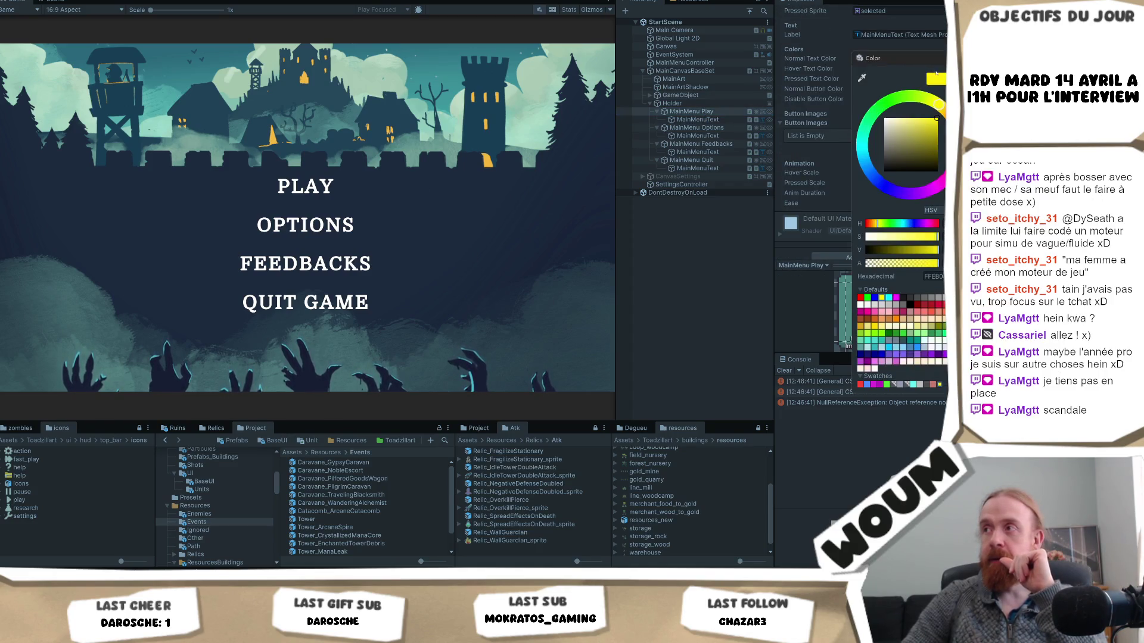
pyautogui.click(861, 78)
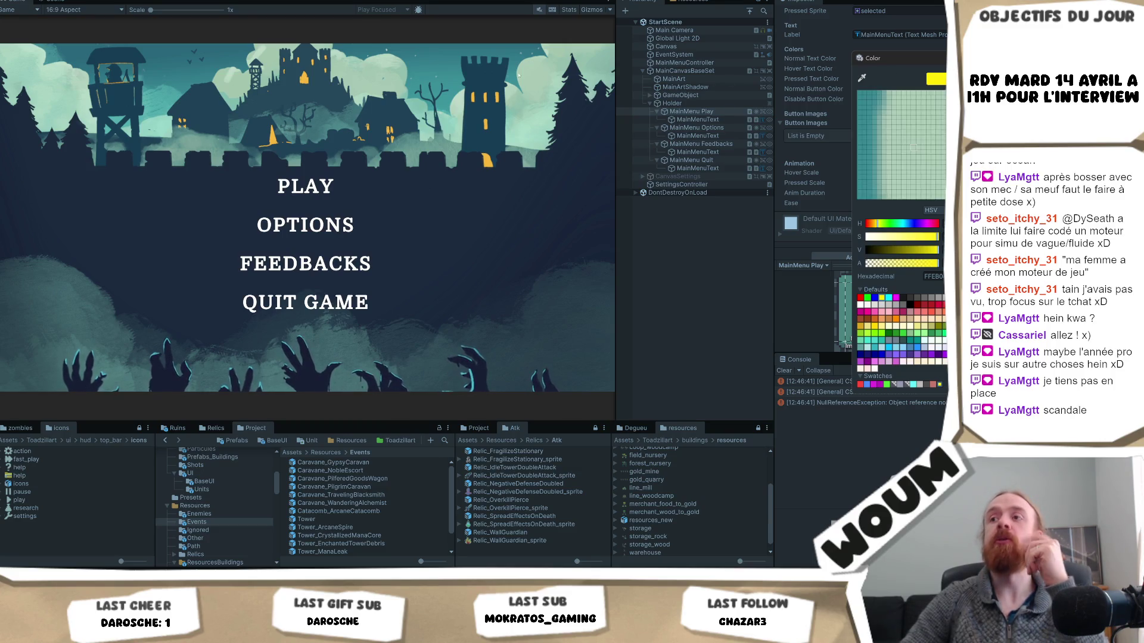
pyautogui.click(473, 99)
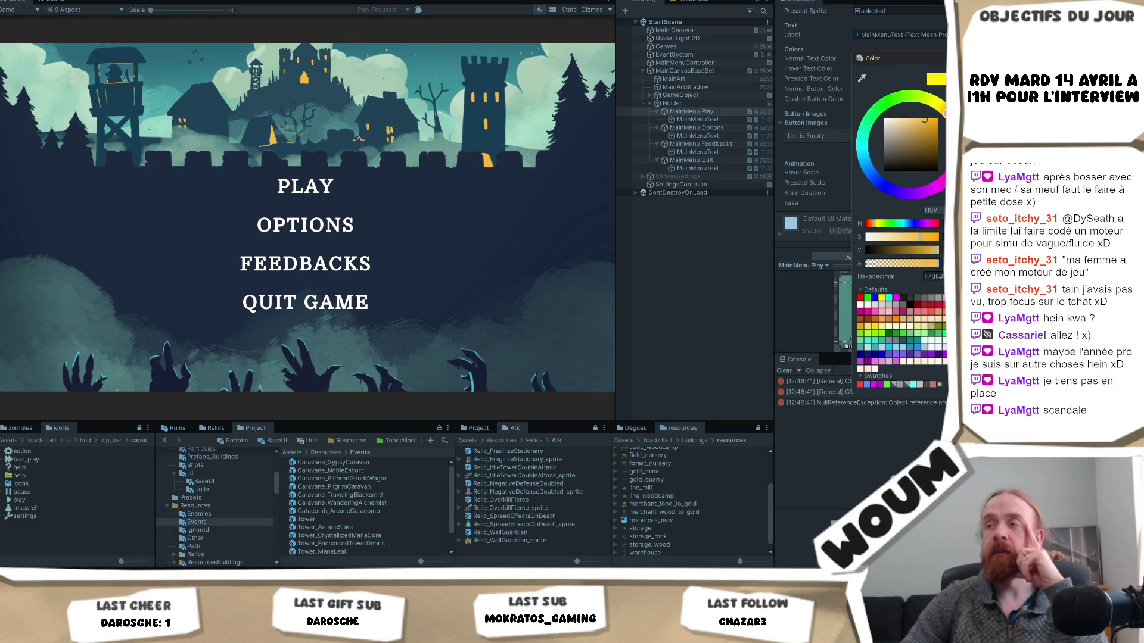
pyautogui.click(329, 367)
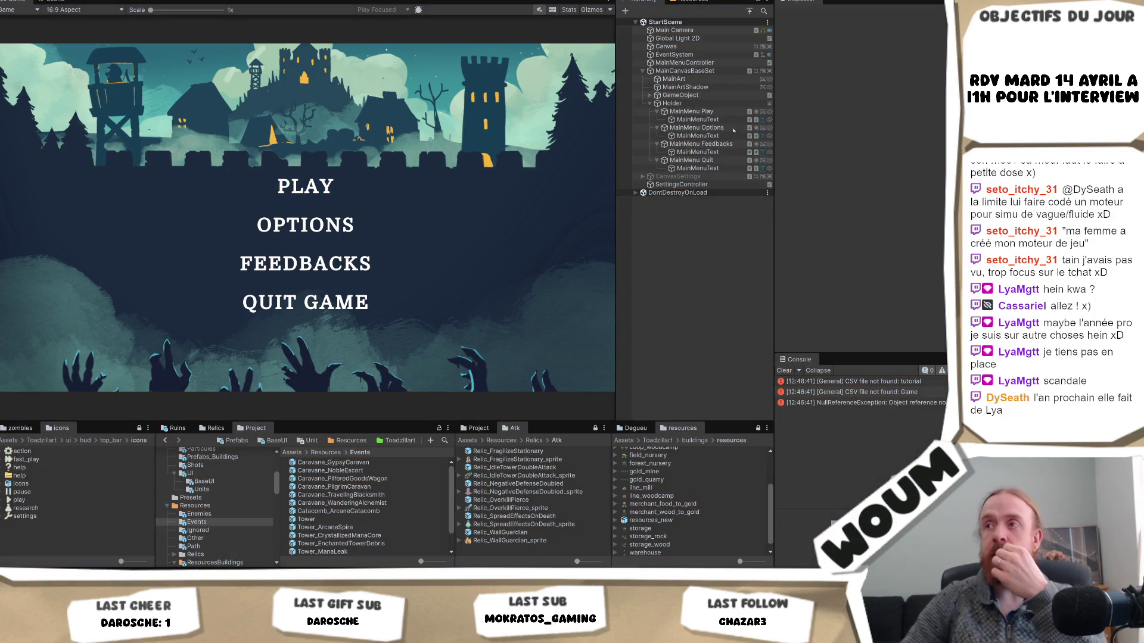
# - Set the MainMenuButton prefab's hover text colour to soft gold F7B83D
pyautogui.click(691, 112)
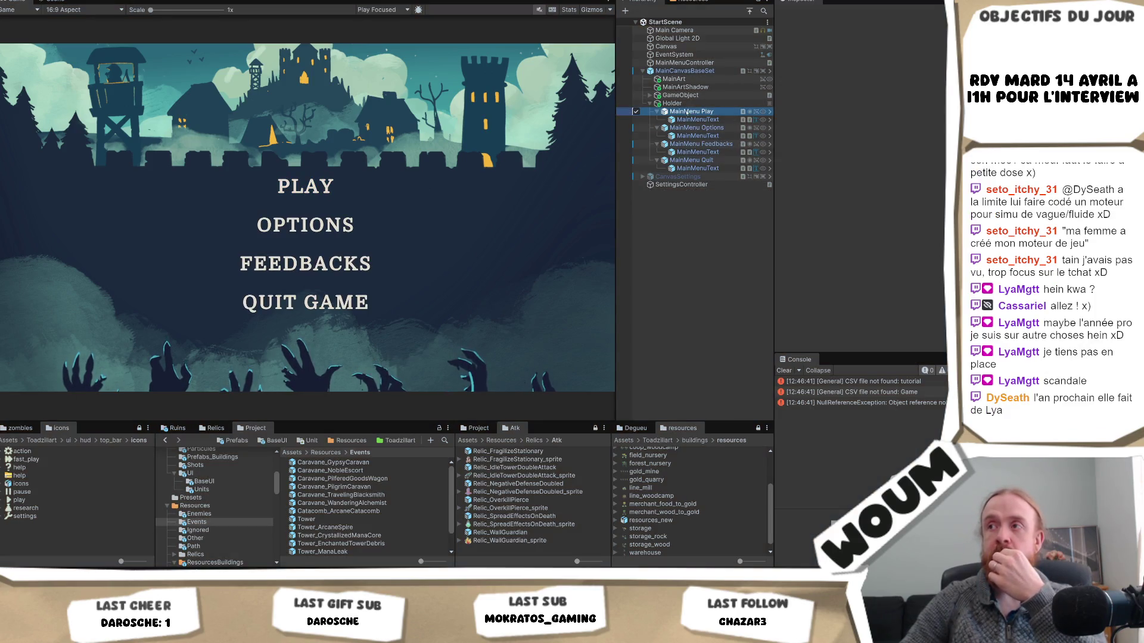
pyautogui.click(937, 53)
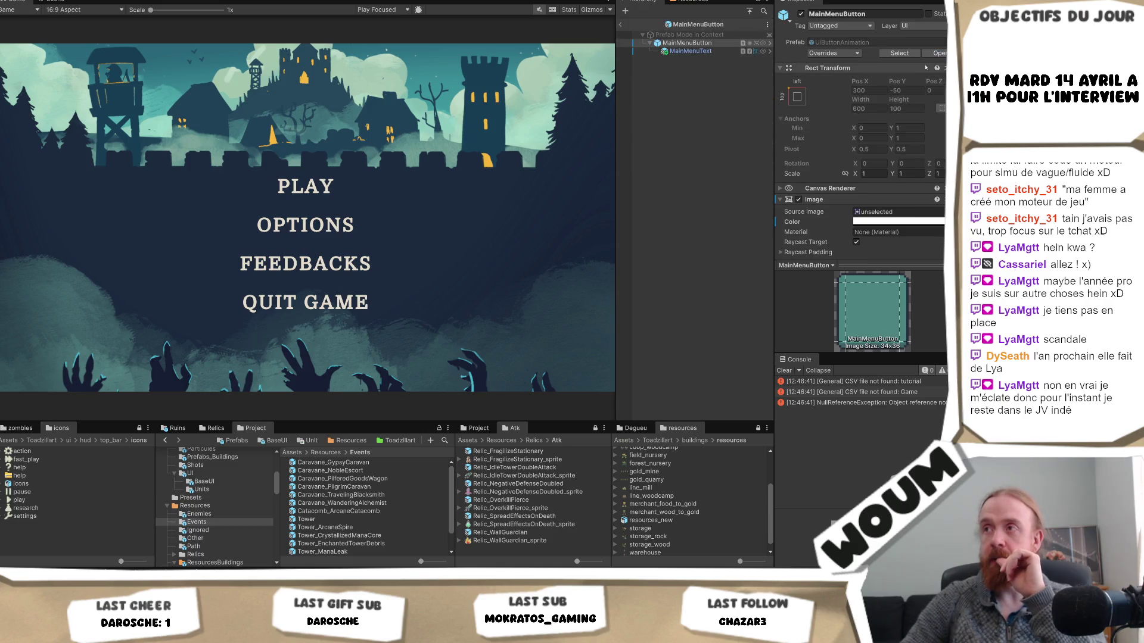
pyautogui.scroll(-10, 933, 174)
pyautogui.scroll(-2, 933, 174)
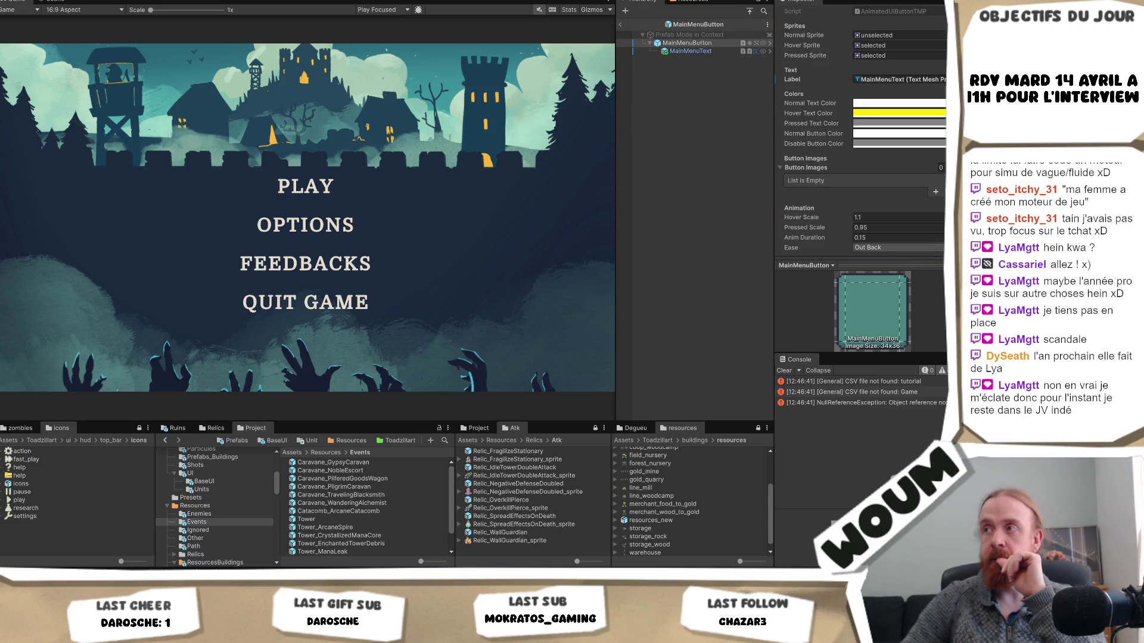
pyautogui.click(917, 113)
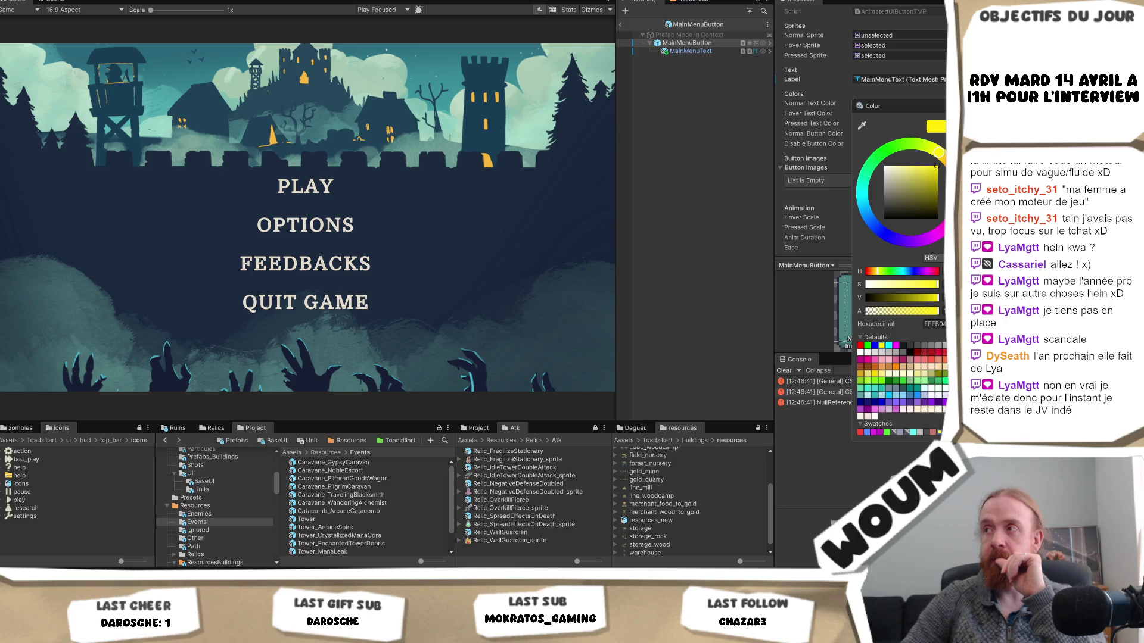
pyautogui.click(863, 125)
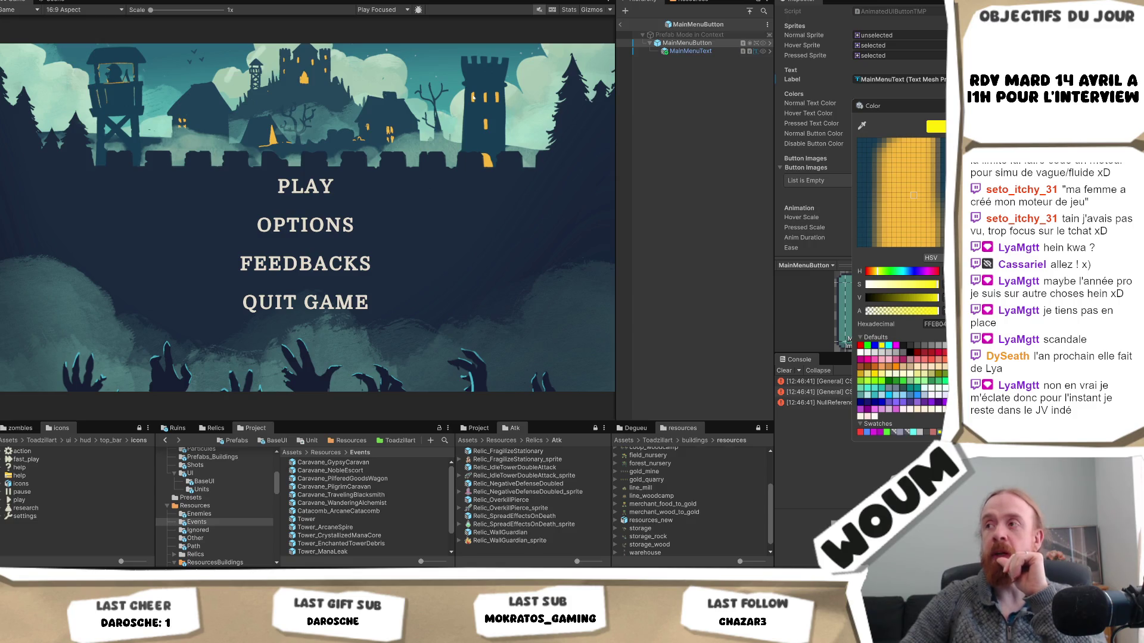
pyautogui.click(472, 97)
pyautogui.click(723, 218)
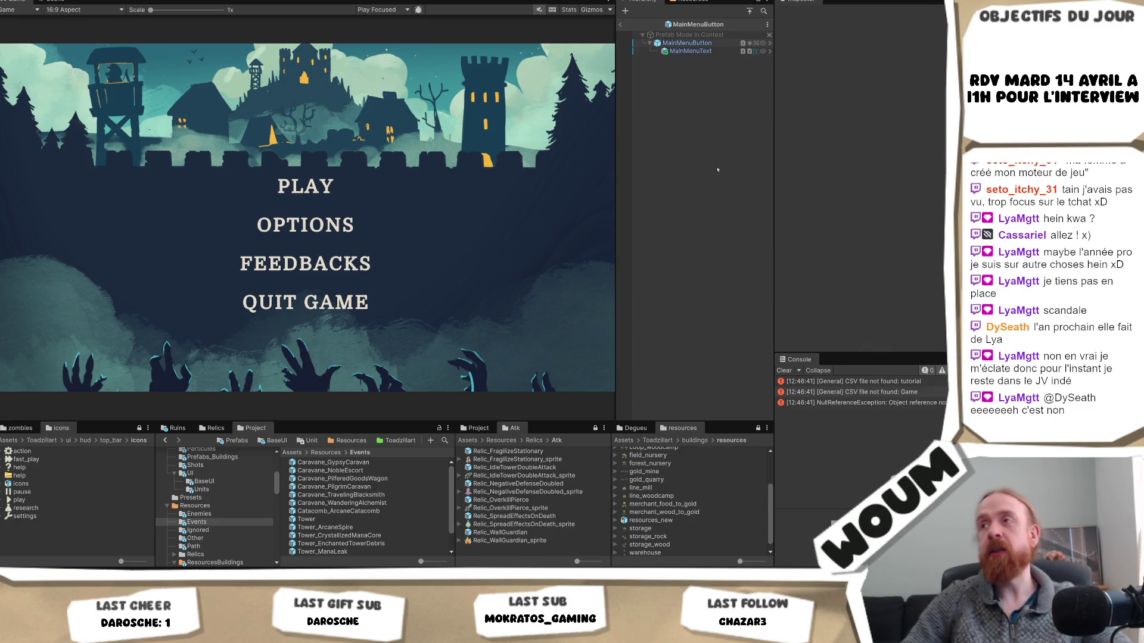
# - Return to the scene, review the PLAY button's colours, and run the game
pyautogui.click(620, 25)
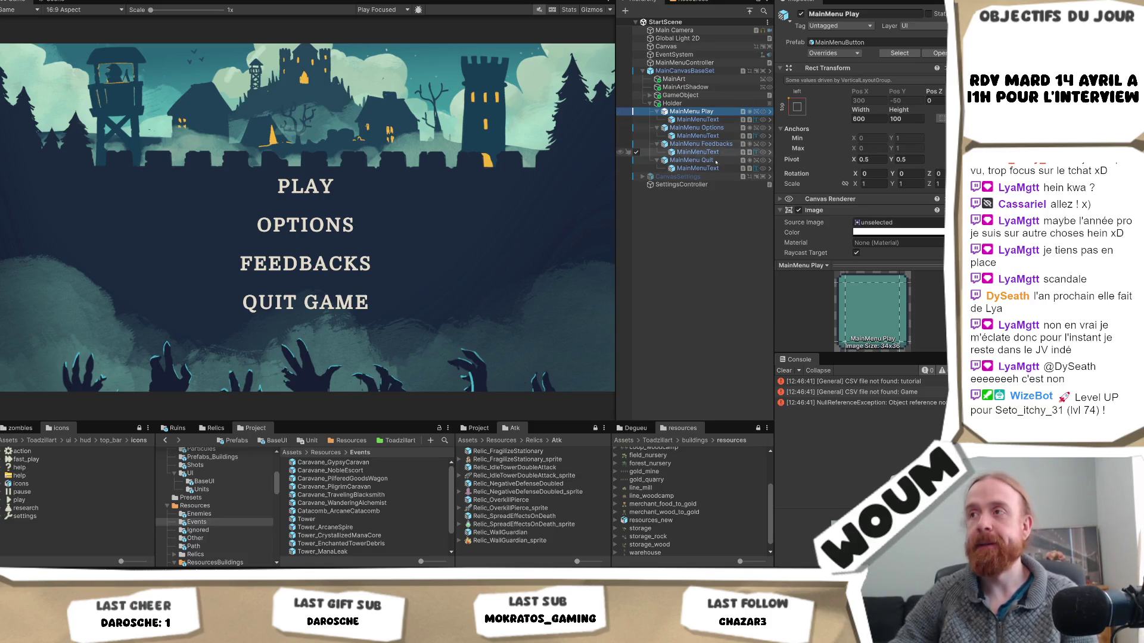
pyautogui.scroll(-5, 909, 142)
pyautogui.scroll(-5, 909, 141)
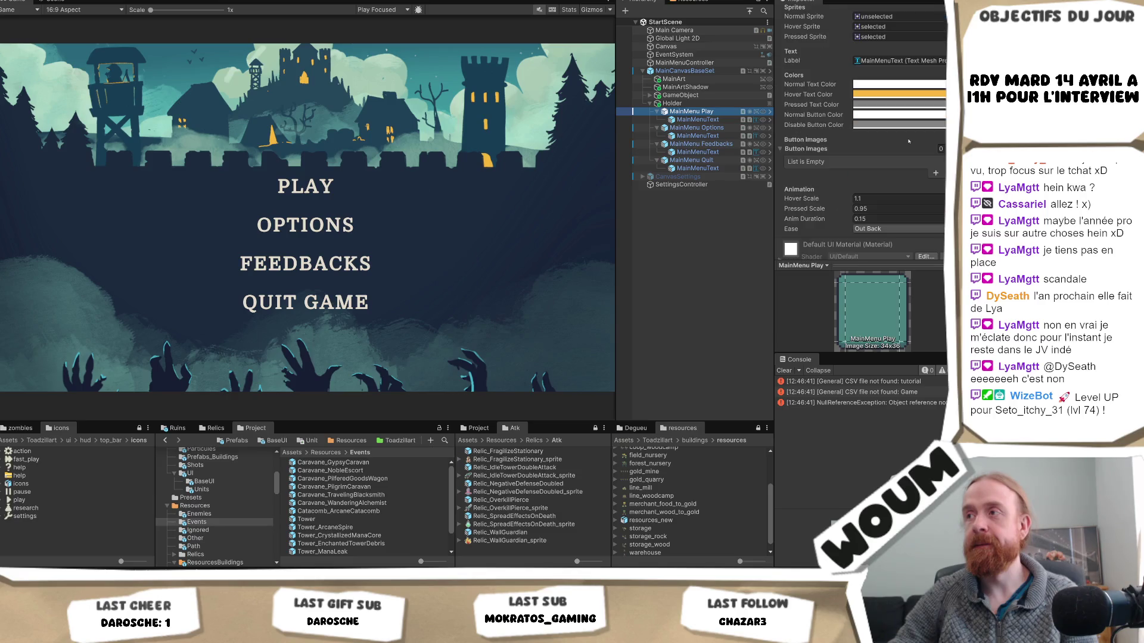
pyautogui.hotkey('ctrl', 'p')
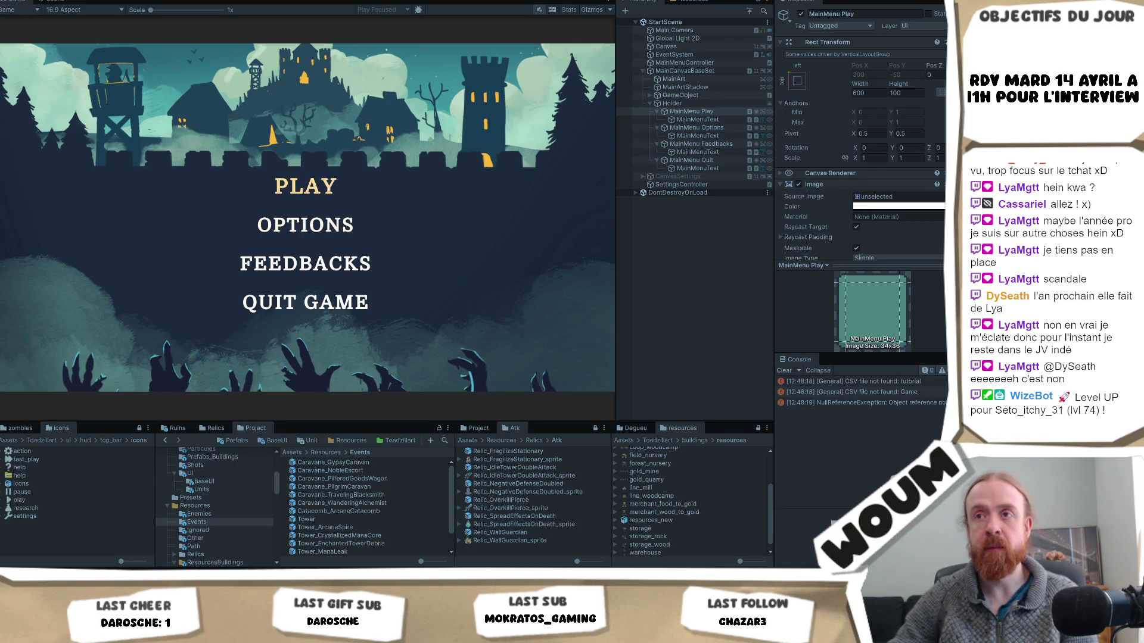
# - Cycle the soft gold highlight through PLAY, OPTIONS, FEEDBACKS and QUIT GAME with the arrow keys
pyautogui.press('Down')
pyautogui.press('Down')
pyautogui.press('Down')
pyautogui.press('Up')
pyautogui.press('Up')
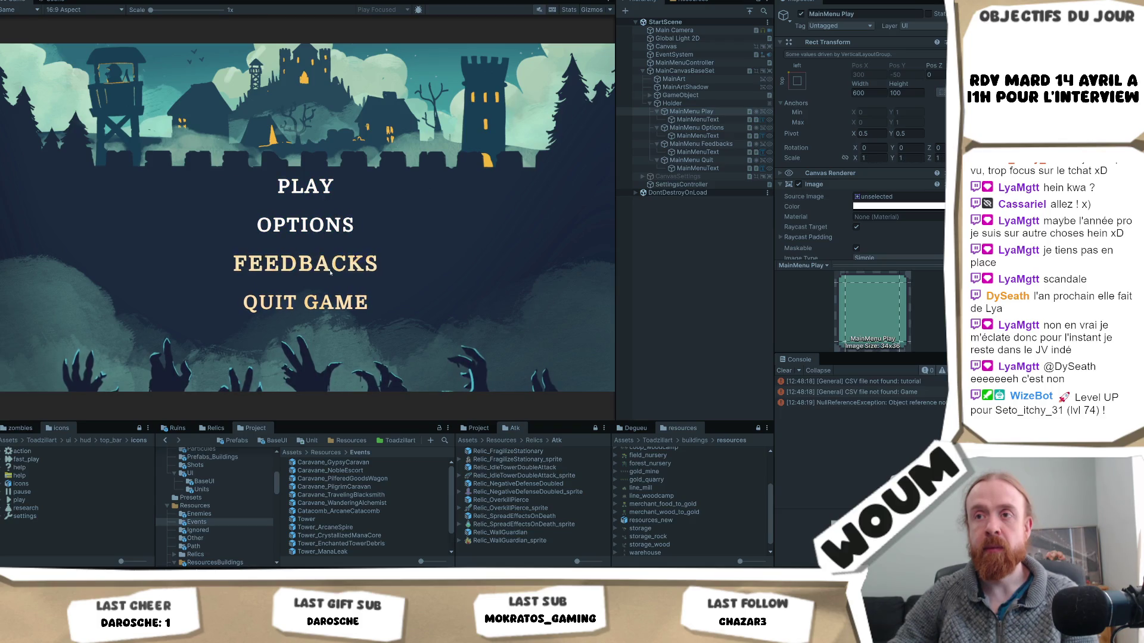
pyautogui.press('Up')
pyautogui.press('Down')
pyautogui.press('Down')
pyautogui.press('Down')
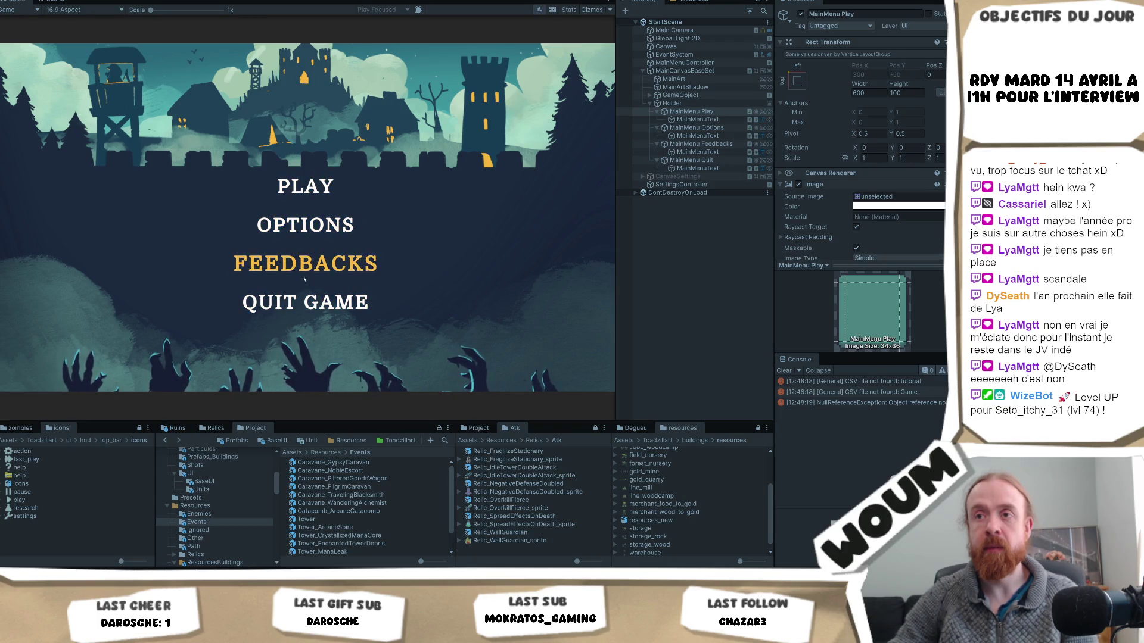
pyautogui.press('Up')
pyautogui.press('Down')
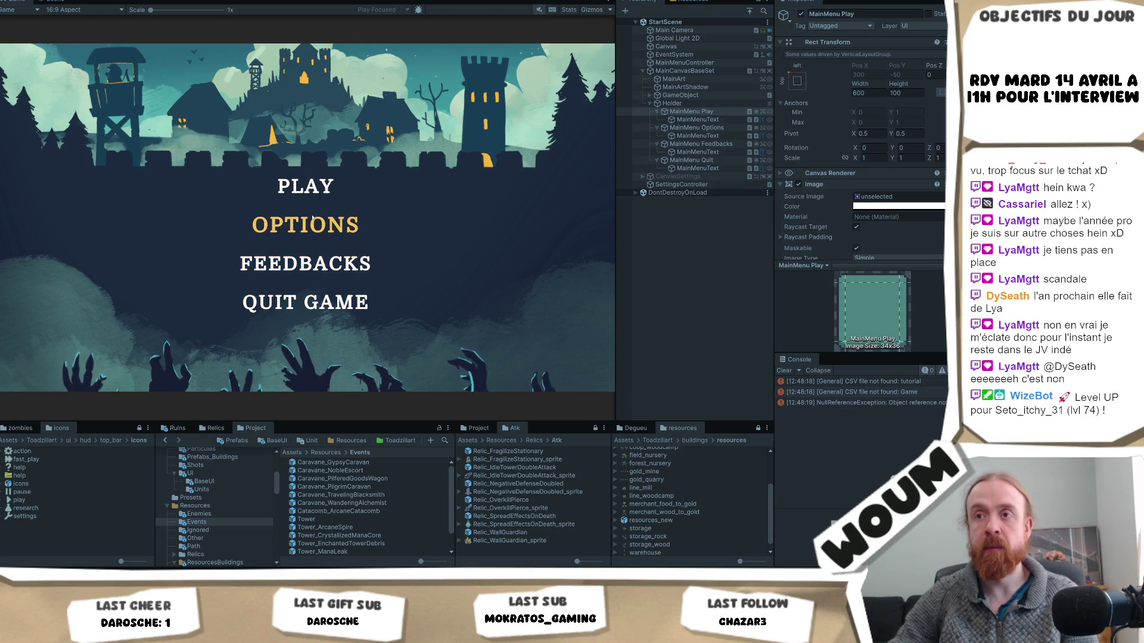
pyautogui.press('Down')
pyautogui.press('Up')
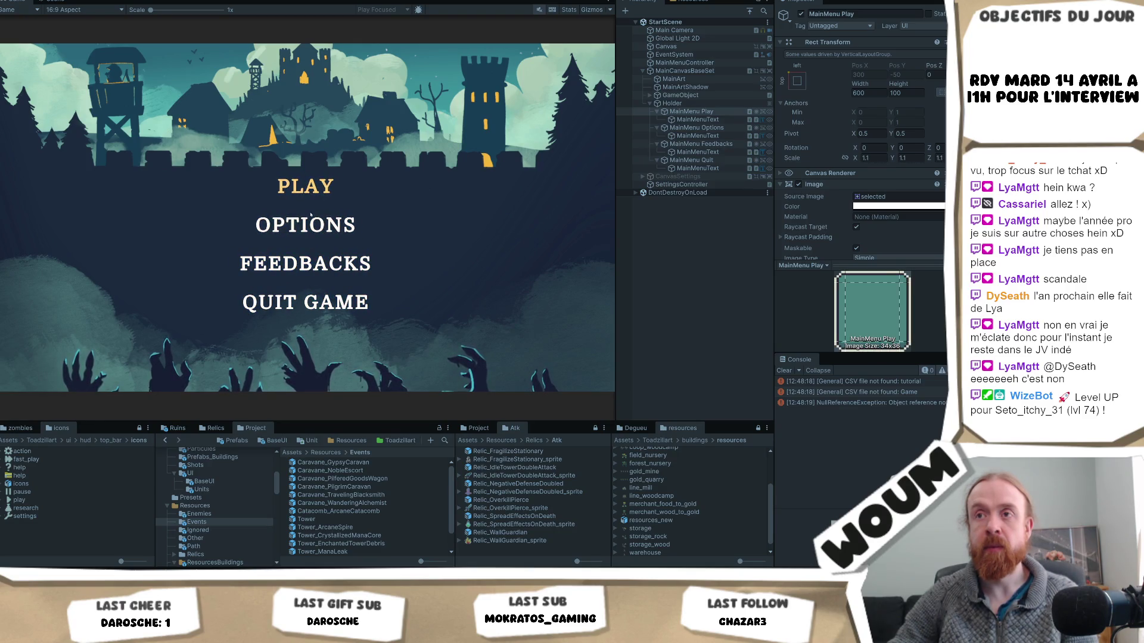
pyautogui.press('Down')
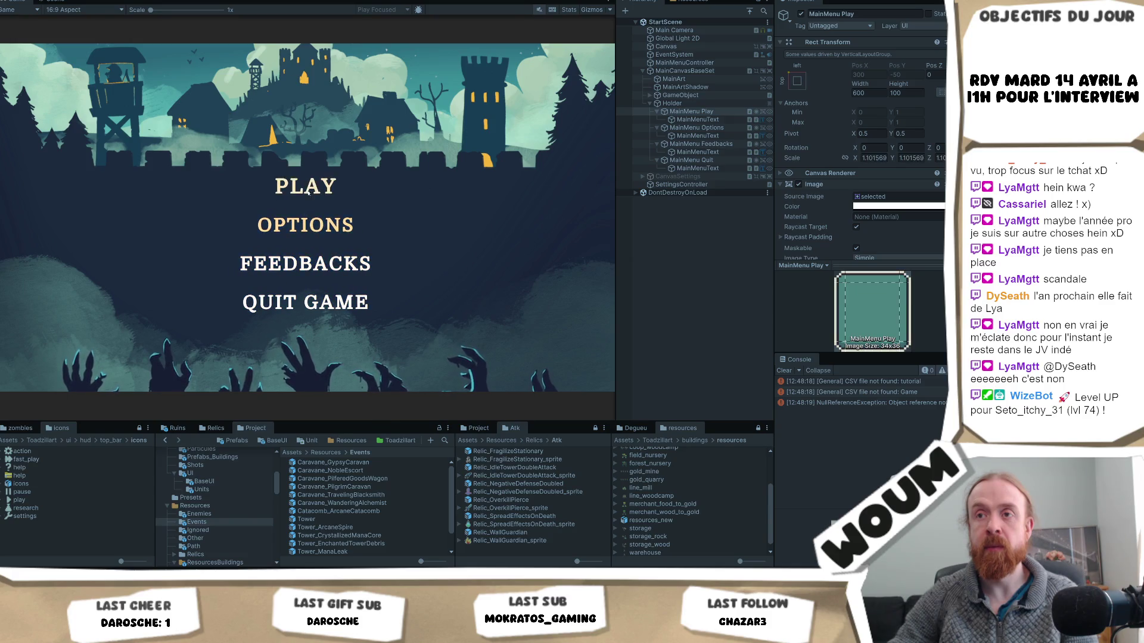